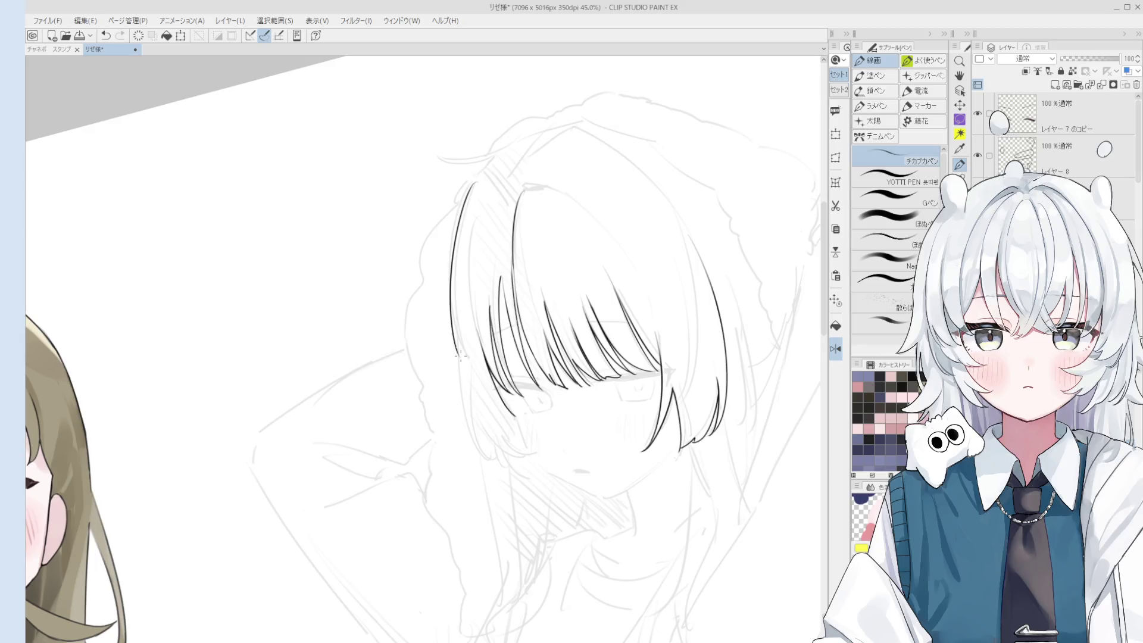
Ink the hair line down the bob's left side, undoing and retrying the lower strokes.
{"action": "key", "text": "ctrl+z"}
{"action": "mouse_move", "coordinate": [483, 168]}
{"action": "left_mouse_down"}
{"action": "mouse_move", "coordinate": [459, 228]}
{"action": "mouse_move", "coordinate": [450, 333]}
{"action": "left_mouse_up"}
{"action": "key", "text": "ctrl+z"}
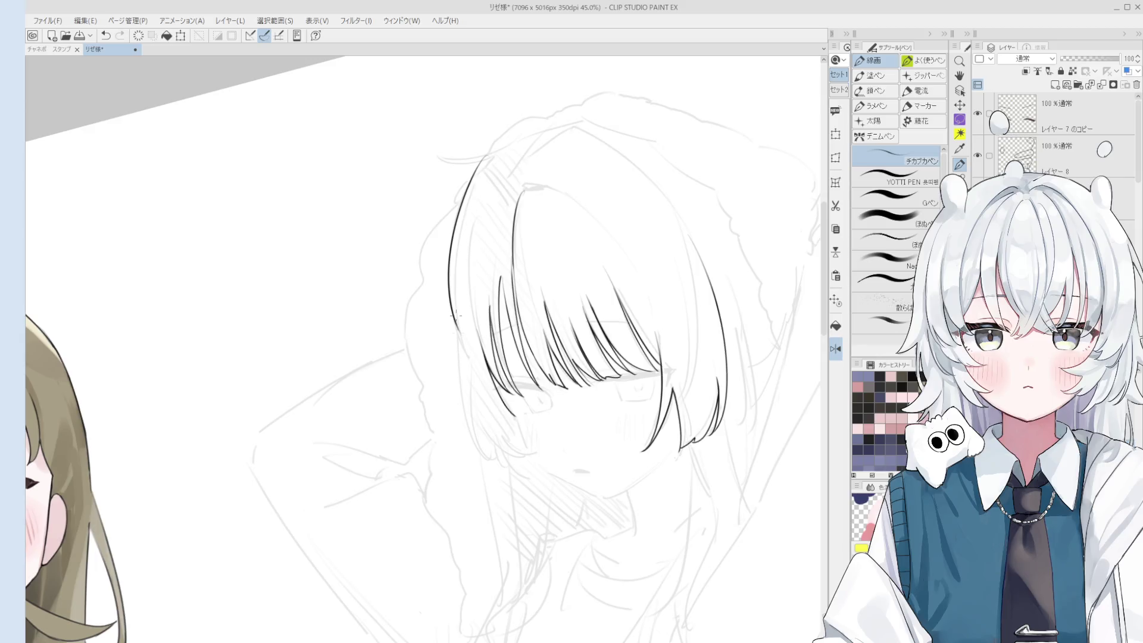
{"action": "key", "text": "ctrl+z"}
{"action": "mouse_move", "coordinate": [489, 172]}
{"action": "left_mouse_down"}
{"action": "mouse_move", "coordinate": [458, 345]}
{"action": "mouse_move", "coordinate": [482, 444]}
{"action": "left_mouse_up"}
{"action": "key", "text": "e"}
{"action": "key", "text": "p"}
{"action": "left_click_drag", "start_coordinate": [456, 344], "coordinate": [485, 443]}
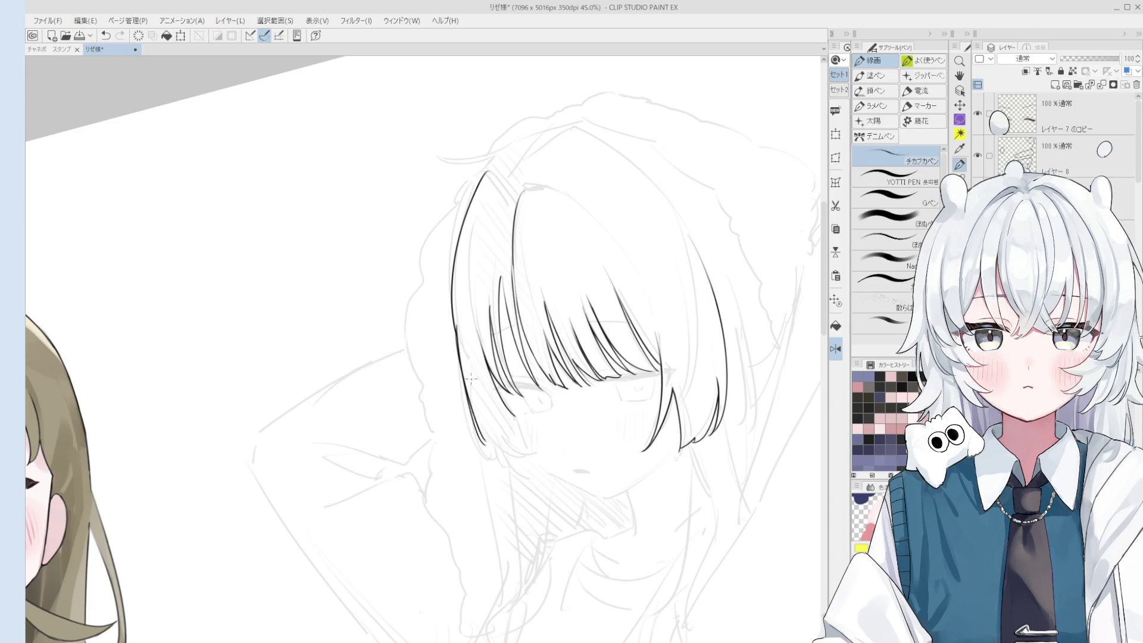
{"action": "key", "text": "ctrl+z"}
{"action": "key", "text": "e"}
{"action": "key", "text": "p"}
{"action": "mouse_move", "coordinate": [460, 321]}
{"action": "left_mouse_down"}
{"action": "mouse_move", "coordinate": [483, 452]}
{"action": "mouse_move", "coordinate": [510, 472]}
{"action": "left_mouse_up"}
{"action": "scroll", "coordinate": [484, 431], "scroll_direction": "up", "scroll_amount": 2}
{"action": "key", "text": "ctrl+z"}
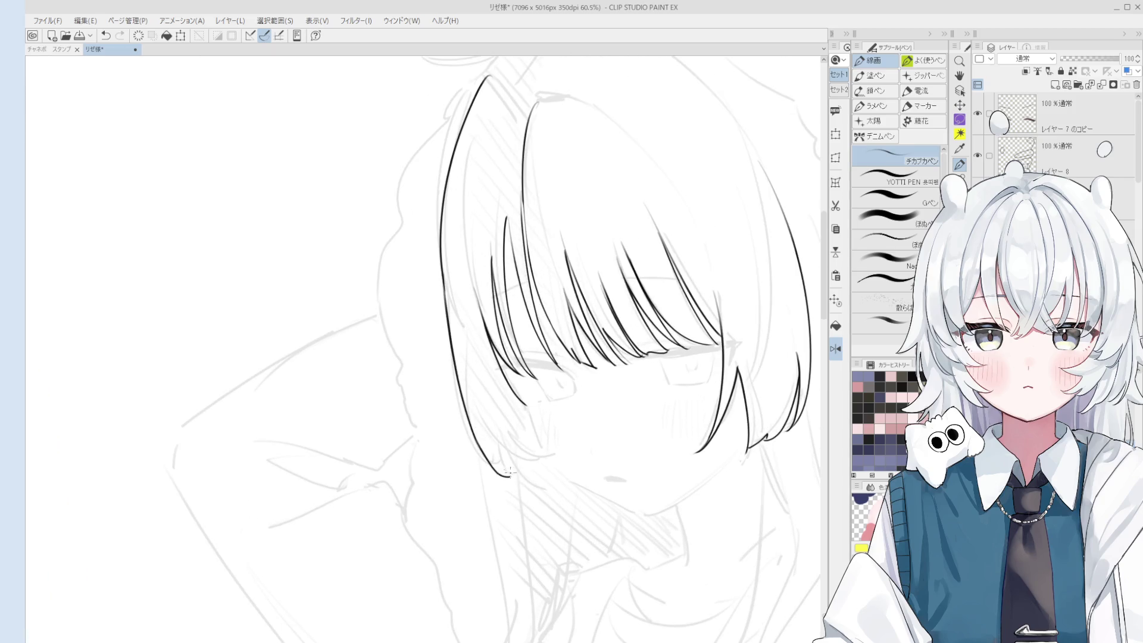
{"action": "scroll", "coordinate": [535, 470], "scroll_direction": "down", "scroll_amount": 3}
Remove the stray rotated rectangle drawn at the lower right.
{"action": "key", "text": "u"}
{"action": "left_click_drag", "start_coordinate": [458, 500], "coordinate": [622, 538]}
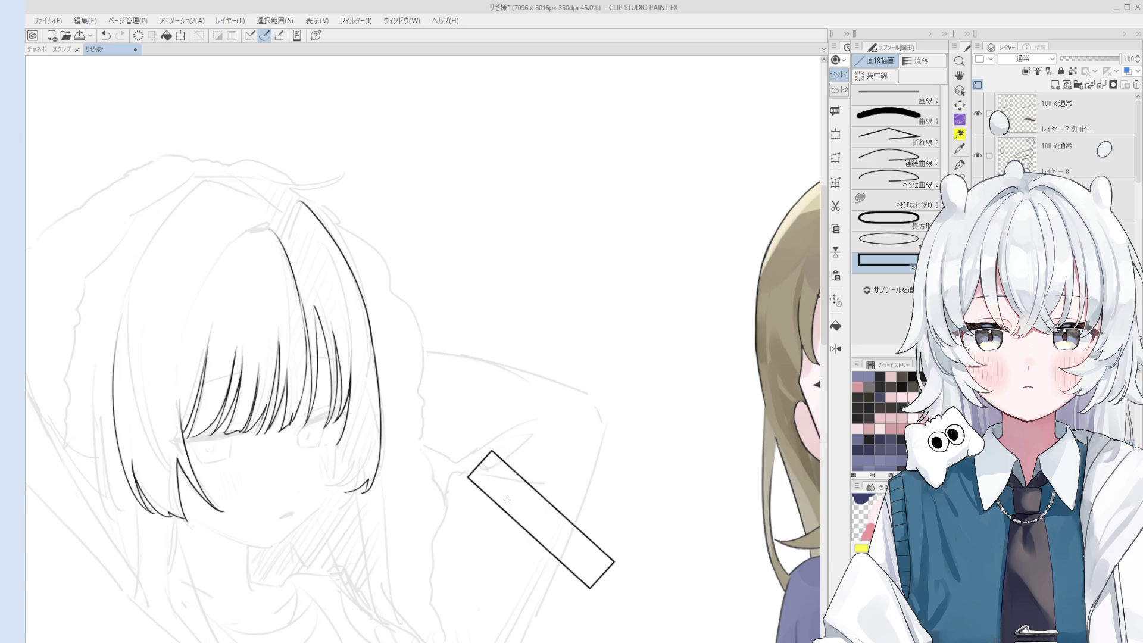
{"action": "left_click", "coordinate": [518, 487]}
{"action": "key", "text": "p"}
{"action": "key", "text": "ctrl+z"}
Try several dark strokes beside the right bangs, undoing each attempt.
{"action": "scroll", "coordinate": [621, 373], "scroll_direction": "up", "scroll_amount": 3}
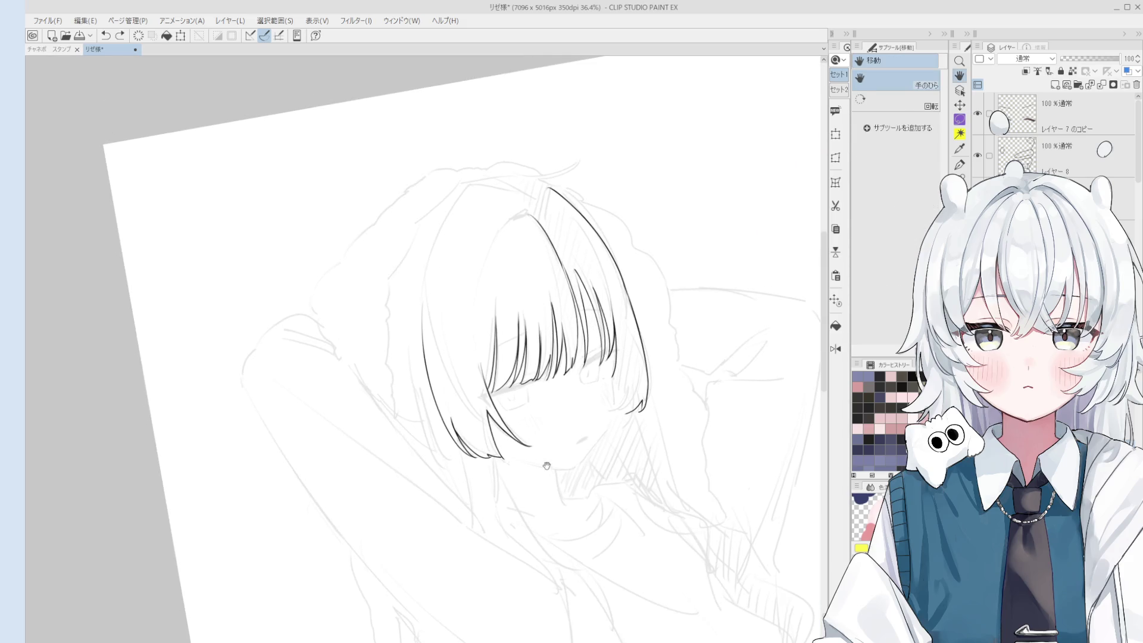
{"action": "left_click_drag", "start_coordinate": [622, 348], "coordinate": [604, 420]}
{"action": "key", "text": "ctrl+z"}
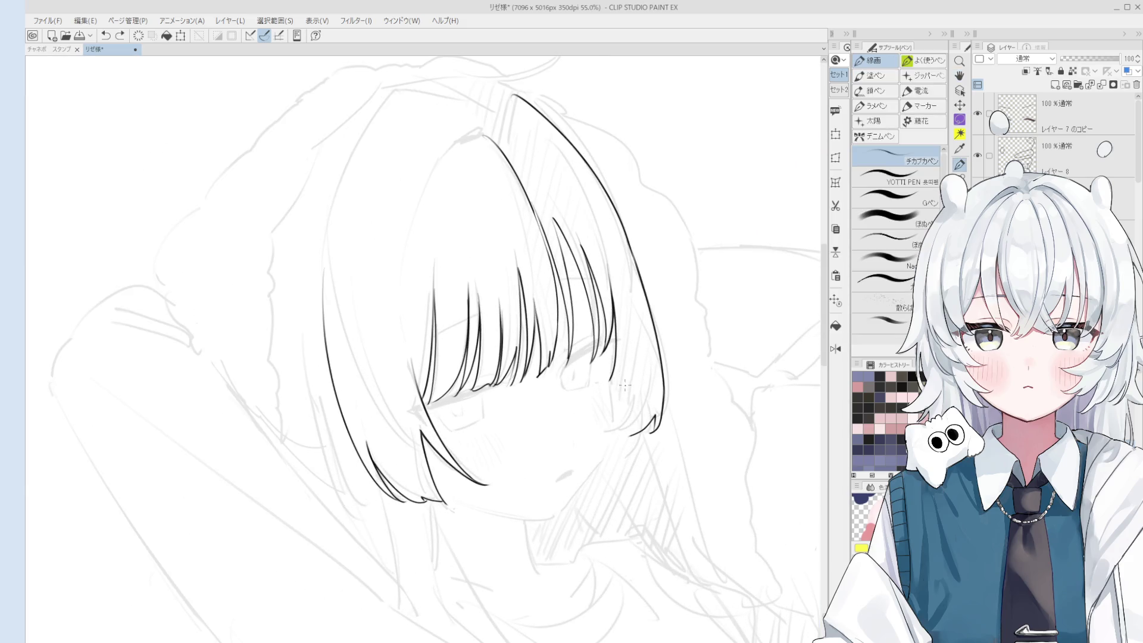
{"action": "left_click_drag", "start_coordinate": [616, 370], "coordinate": [607, 429]}
{"action": "key", "text": "ctrl+z"}
{"action": "left_click_drag", "start_coordinate": [617, 356], "coordinate": [608, 428]}
{"action": "key", "text": "ctrl+z"}
{"action": "left_click_drag", "start_coordinate": [627, 385], "coordinate": [612, 436]}
{"action": "key", "text": "ctrl+z"}
{"action": "left_click_drag", "start_coordinate": [625, 392], "coordinate": [613, 432]}
{"action": "key", "text": "ctrl+z"}
{"action": "key", "text": "ctrl+z"}
With the canvas view straightened, ink the final line along the right bangs.
{"action": "key", "text": "minus"}
{"action": "key", "text": "asciicircum"}
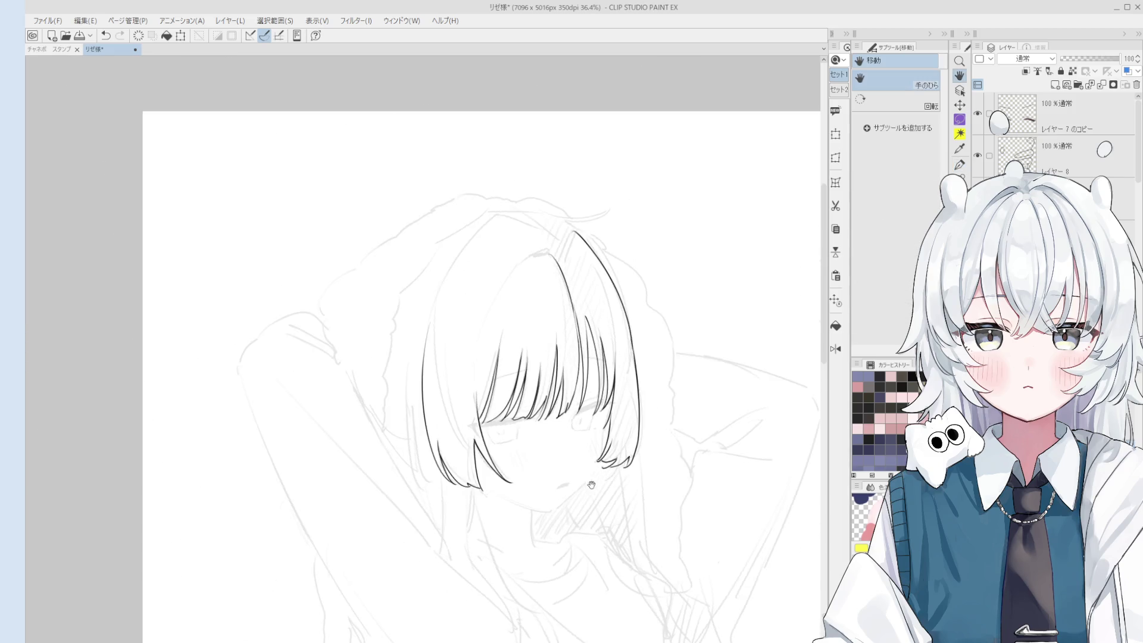
{"action": "scroll", "coordinate": [642, 353], "scroll_direction": "up", "scroll_amount": 1}
{"action": "left_click_drag", "start_coordinate": [643, 348], "coordinate": [629, 408]}
{"action": "key", "text": "ctrl+z"}
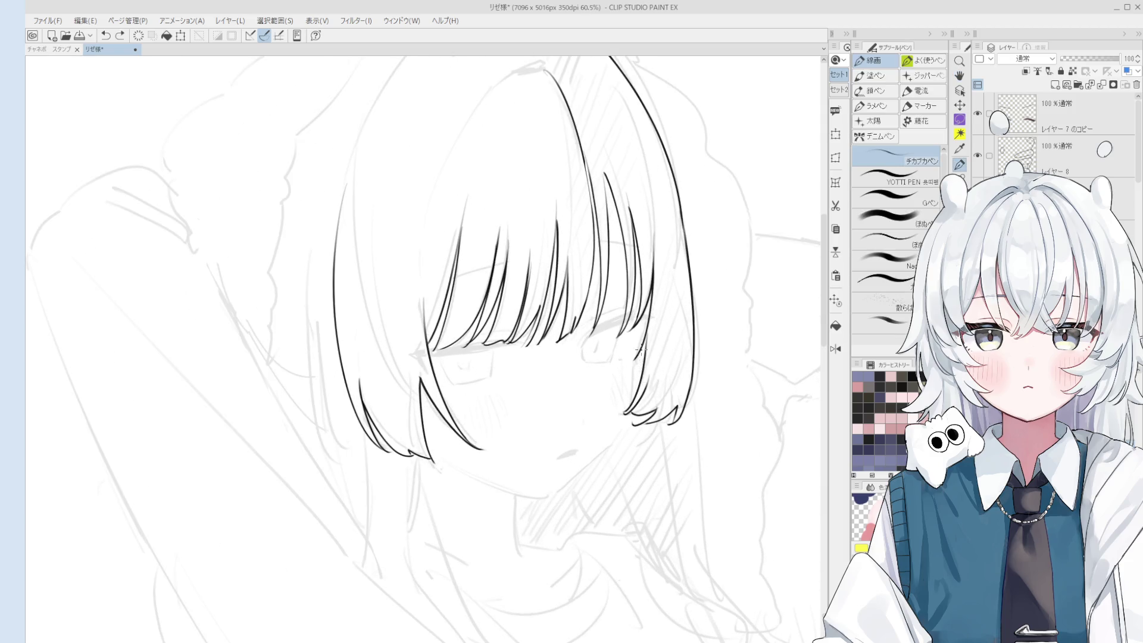
{"action": "left_click_drag", "start_coordinate": [642, 349], "coordinate": [629, 398]}
Draw the chin line under the face, undoing the extra chin strokes.
{"action": "key", "text": "minus"}
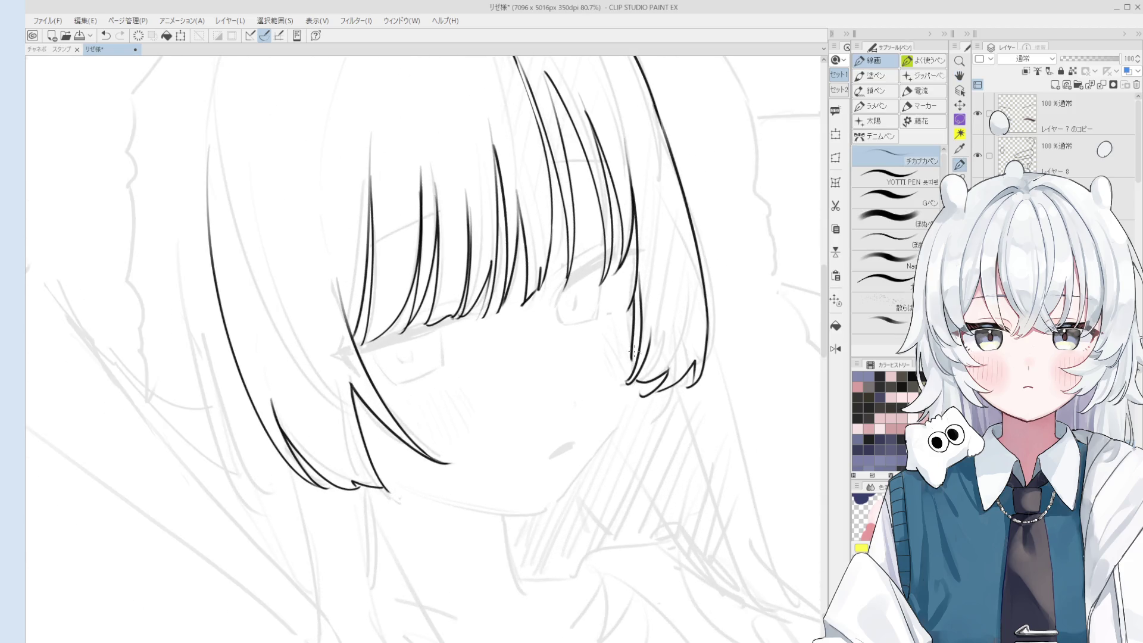
{"action": "scroll", "coordinate": [634, 395], "scroll_direction": "down", "scroll_amount": 3}
{"action": "scroll", "coordinate": [516, 459], "scroll_direction": "up", "scroll_amount": 7}
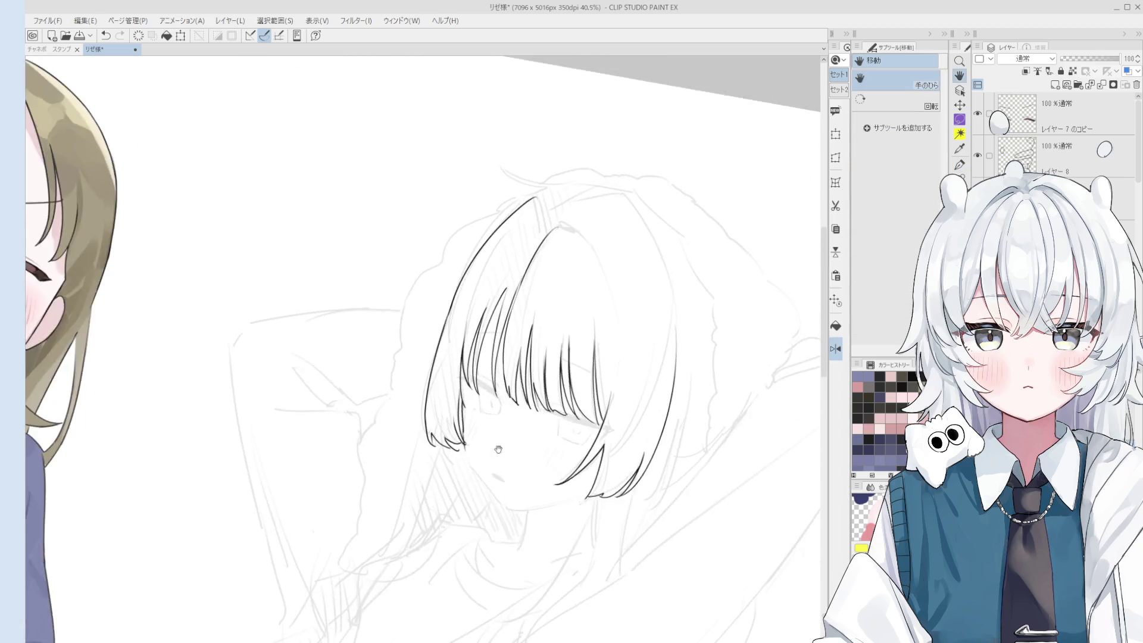
{"action": "key", "text": "ctrl+z"}
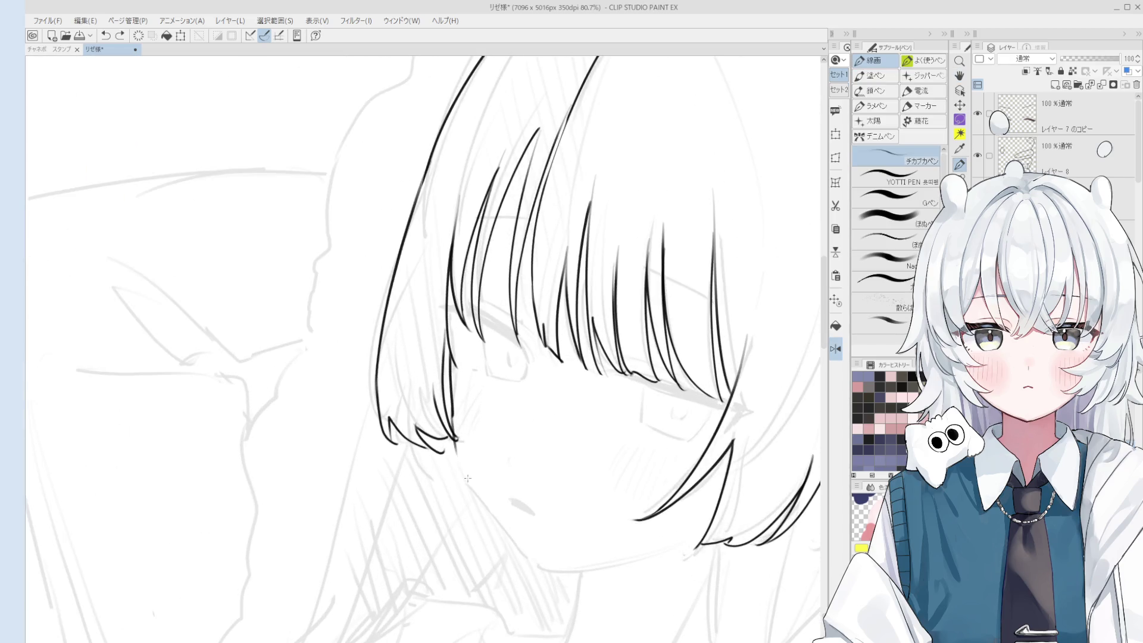
{"action": "mouse_move", "coordinate": [455, 444]}
{"action": "left_mouse_down"}
{"action": "mouse_move", "coordinate": [492, 519]}
{"action": "mouse_move", "coordinate": [529, 554]}
{"action": "mouse_move", "coordinate": [505, 543]}
{"action": "mouse_move", "coordinate": [606, 491]}
{"action": "left_mouse_up"}
{"action": "key", "text": "ctrl+z"}
{"action": "scroll", "coordinate": [517, 551], "scroll_direction": "down", "scroll_amount": 1}
{"action": "key", "text": "ctrl+z"}
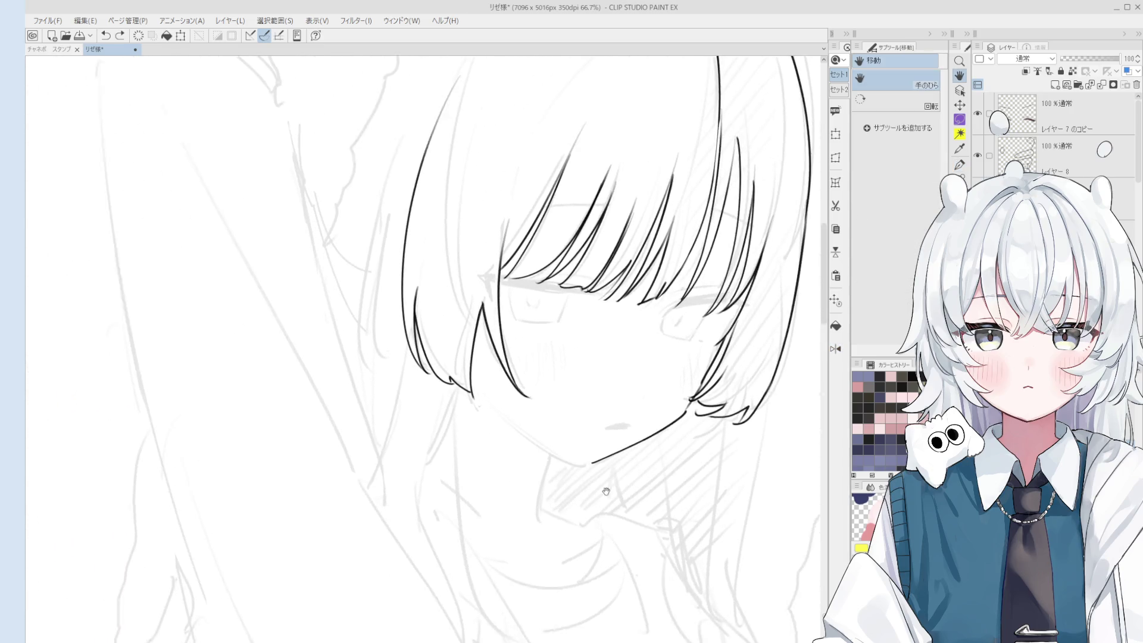
{"action": "scroll", "coordinate": [606, 491], "scroll_direction": "up", "scroll_amount": 5}
Replace the old chin stroke with a smooth chin line running to the jaw.
{"action": "key", "text": "p"}
{"action": "left_click_drag", "start_coordinate": [610, 379], "coordinate": [635, 355]}
{"action": "key", "text": "ctrl+z"}
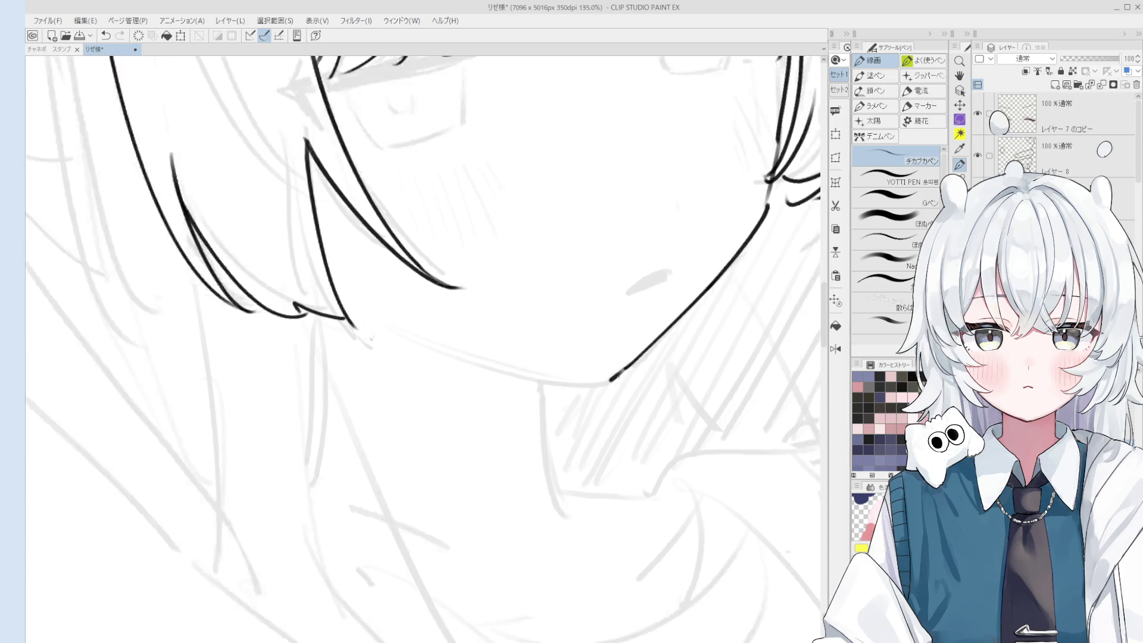
{"action": "scroll", "coordinate": [613, 376], "scroll_direction": "down", "scroll_amount": 5}
{"action": "mouse_move", "coordinate": [599, 447]}
{"action": "left_mouse_down"}
{"action": "mouse_move", "coordinate": [523, 451]}
{"action": "mouse_move", "coordinate": [573, 512]}
{"action": "left_mouse_up"}
{"action": "key", "text": "ctrl+z"}
{"action": "key", "text": "ctrl+z"}
{"action": "left_click_drag", "start_coordinate": [499, 420], "coordinate": [578, 515]}
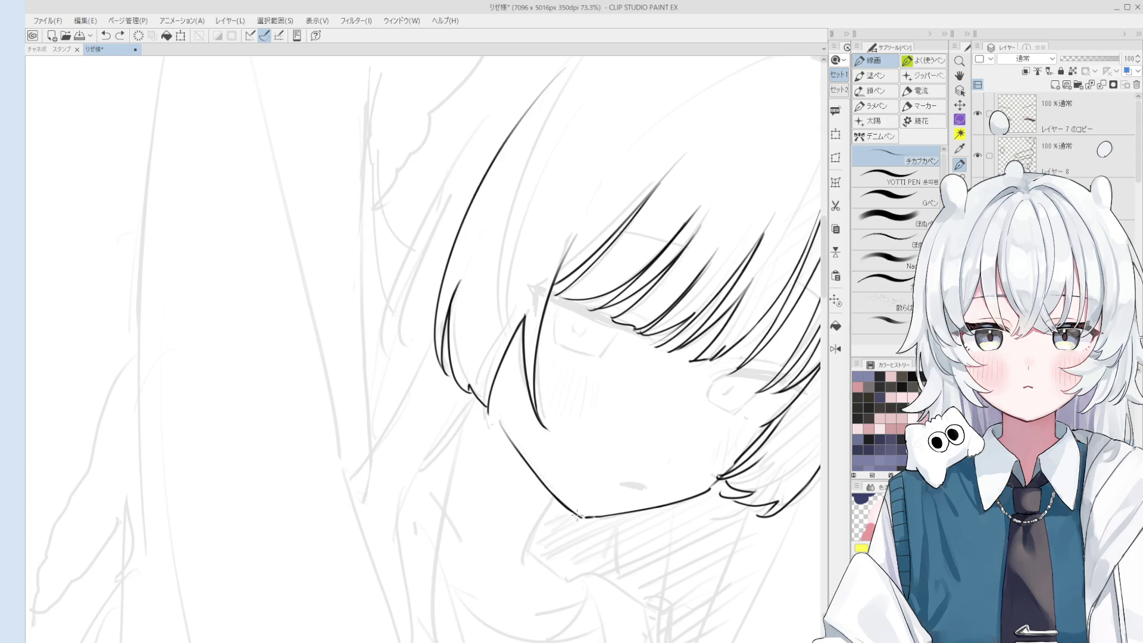
{"action": "scroll", "coordinate": [570, 467], "scroll_direction": "up", "scroll_amount": 2}
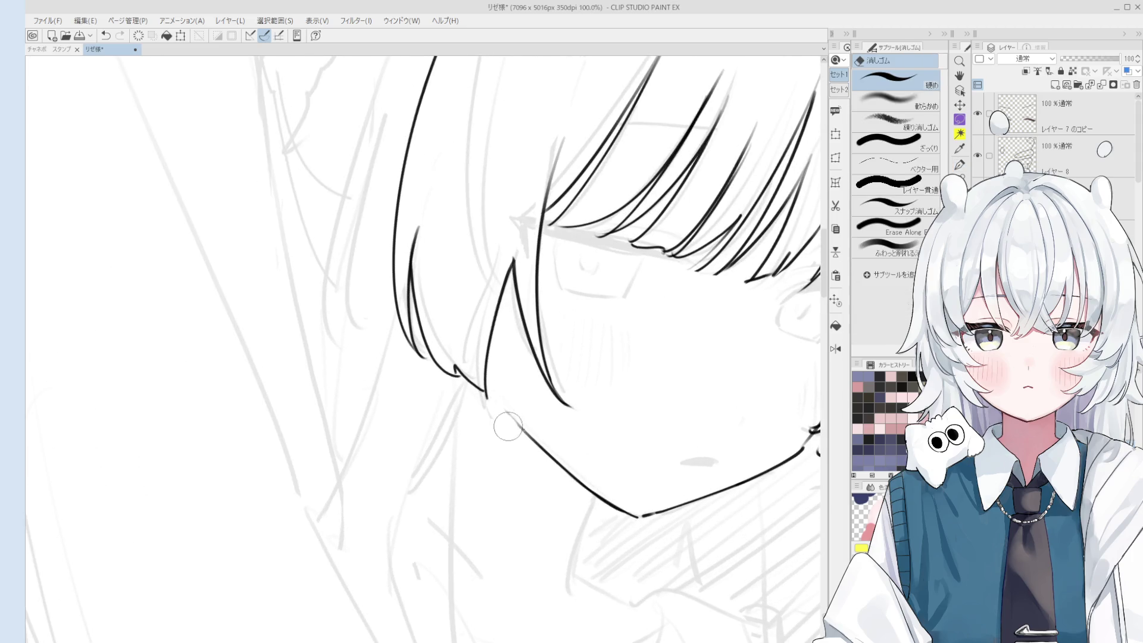
{"action": "scroll", "coordinate": [536, 417], "scroll_direction": "down", "scroll_amount": 5}
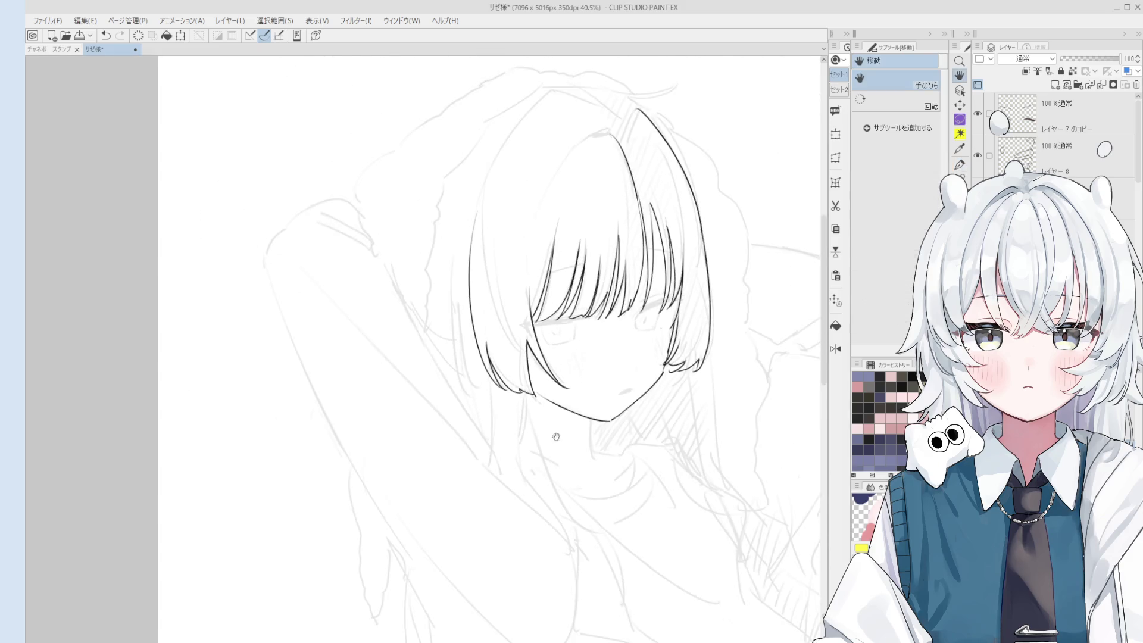
Draw a neck line under the chin, discarding a short extra stroke.
{"action": "left_click_drag", "start_coordinate": [526, 380], "coordinate": [533, 436]}
{"action": "key", "text": "ctrl+z"}
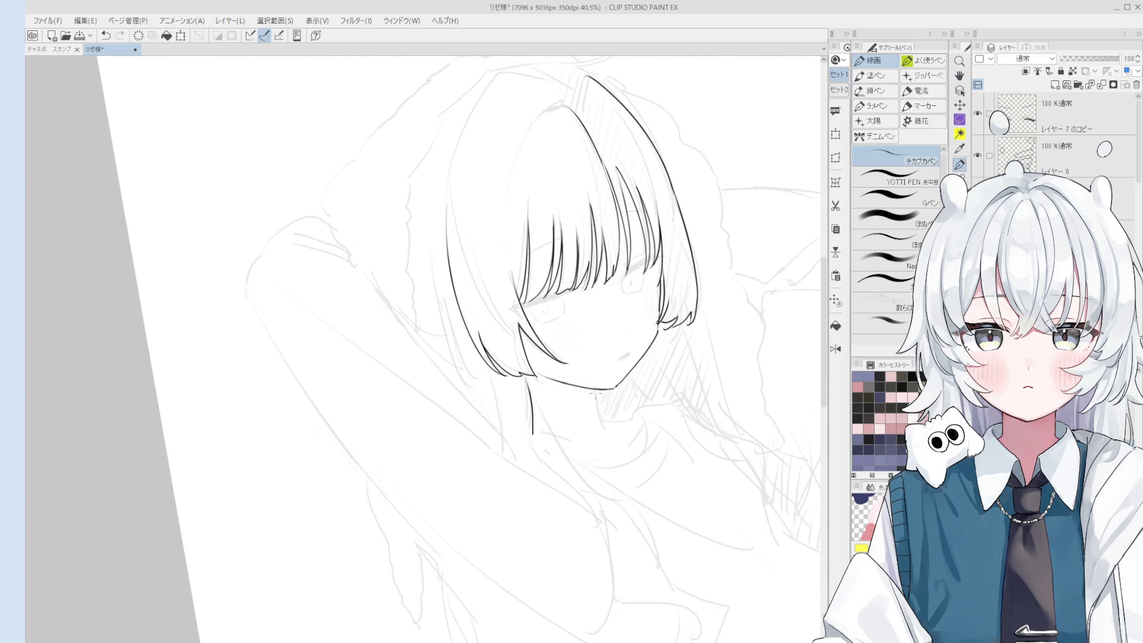
{"action": "left_click_drag", "start_coordinate": [597, 392], "coordinate": [601, 431]}
{"action": "key", "text": "ctrl+z"}
{"action": "scroll", "coordinate": [596, 424], "scroll_direction": "down", "scroll_amount": 2}
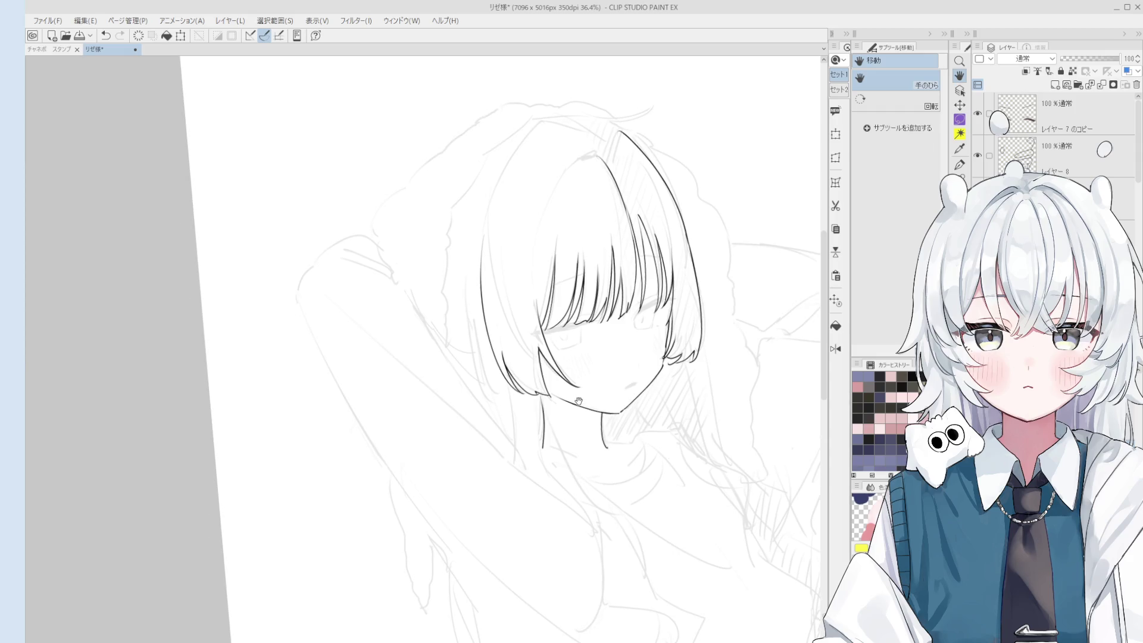
{"action": "scroll", "coordinate": [595, 401], "scroll_direction": "down", "scroll_amount": 3}
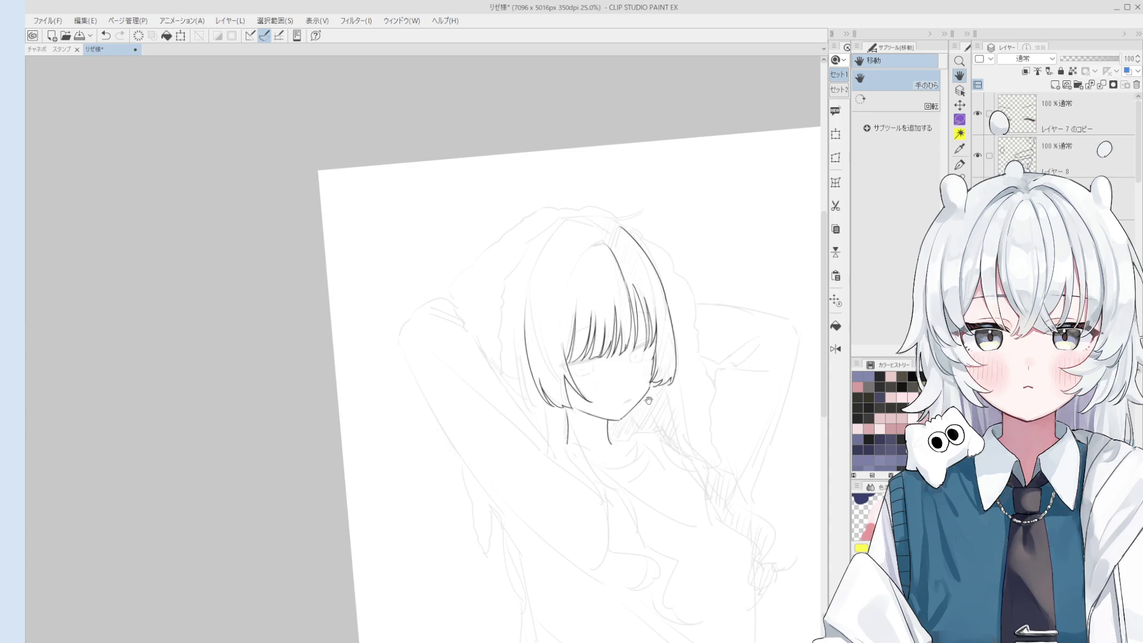
{"action": "scroll", "coordinate": [605, 443], "scroll_direction": "up", "scroll_amount": 5}
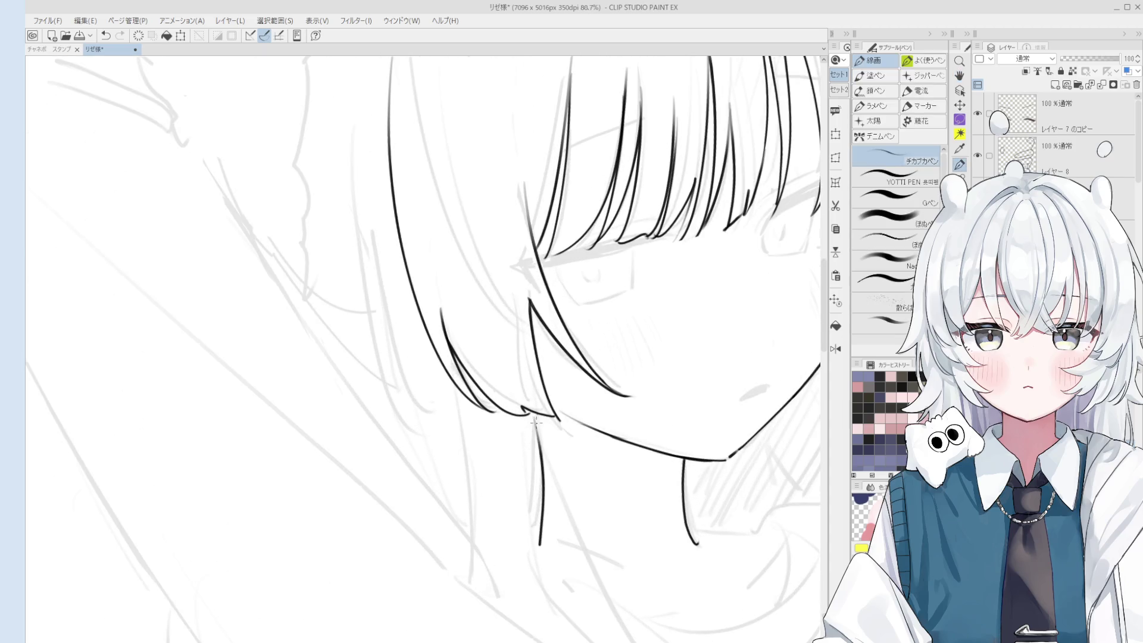
Erase the lower end of the neck line and undo a trial stroke below the face.
{"action": "key", "text": "e"}
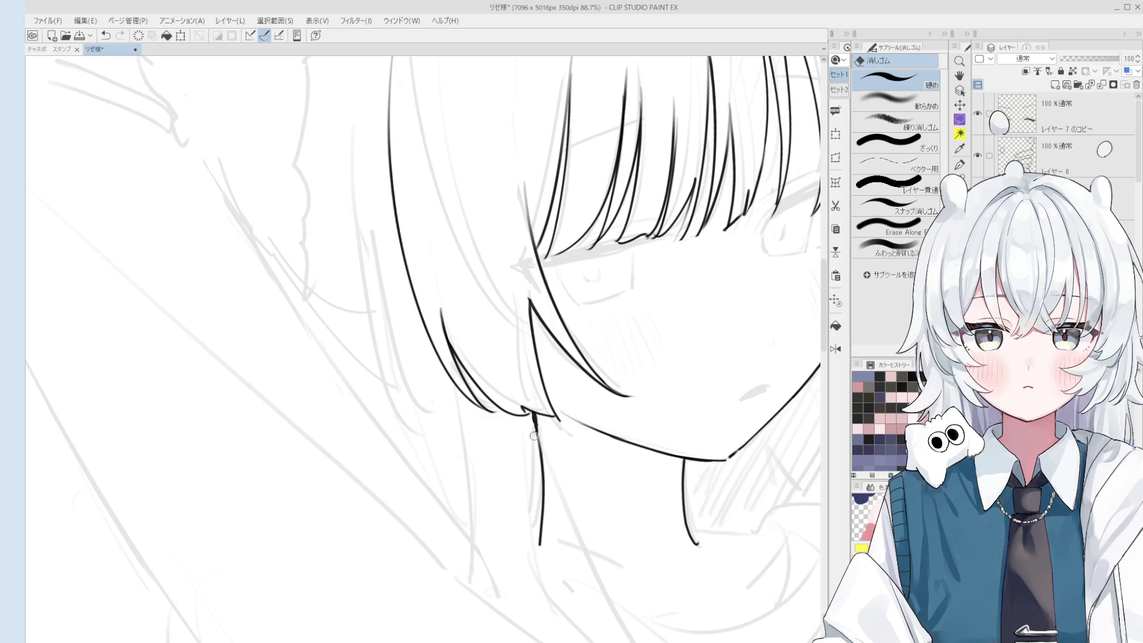
{"action": "left_click_drag", "start_coordinate": [546, 436], "coordinate": [543, 561]}
{"action": "key", "text": "p"}
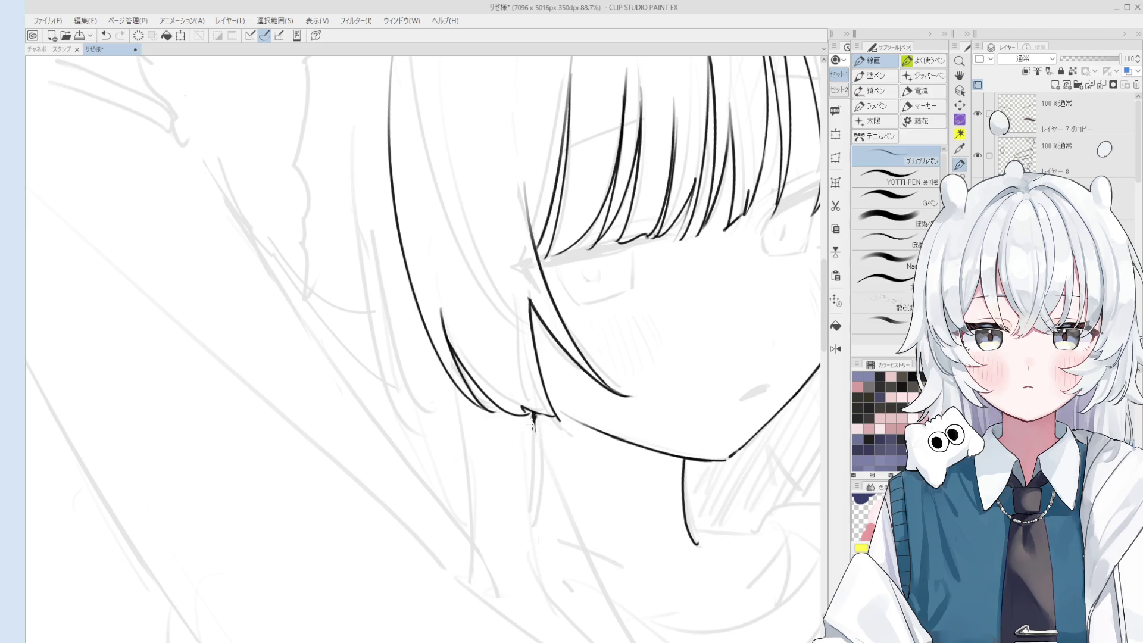
{"action": "scroll", "coordinate": [538, 480], "scroll_direction": "down", "scroll_amount": 2}
{"action": "scroll", "coordinate": [538, 480], "scroll_direction": "up", "scroll_amount": 1}
{"action": "scroll", "coordinate": [536, 476], "scroll_direction": "down", "scroll_amount": 2}
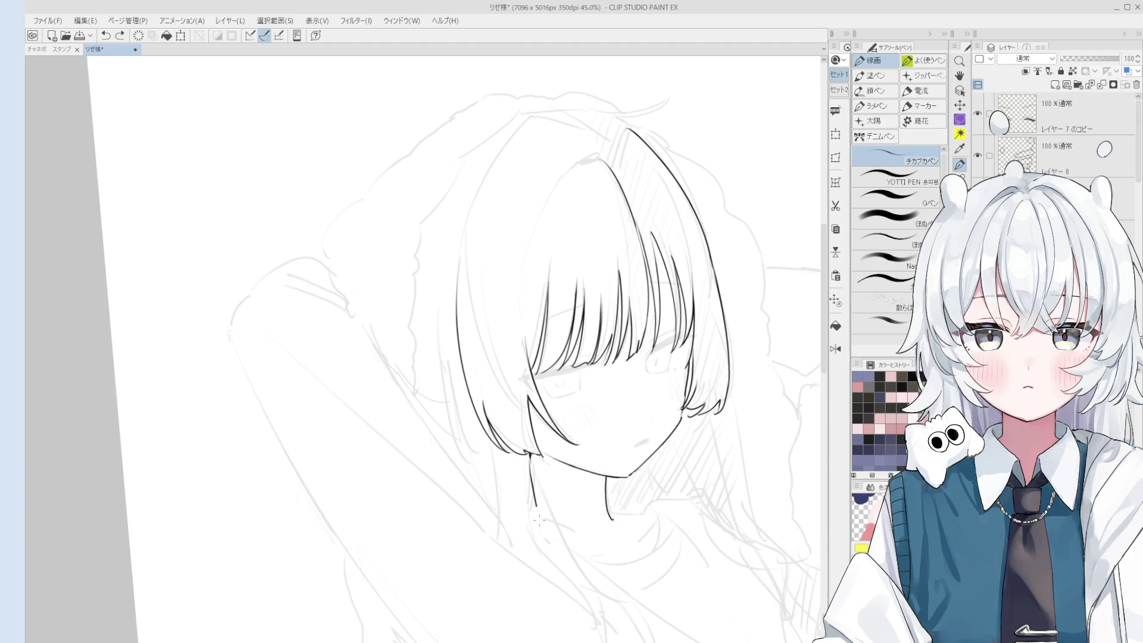
{"action": "scroll", "coordinate": [561, 515], "scroll_direction": "down", "scroll_amount": 1}
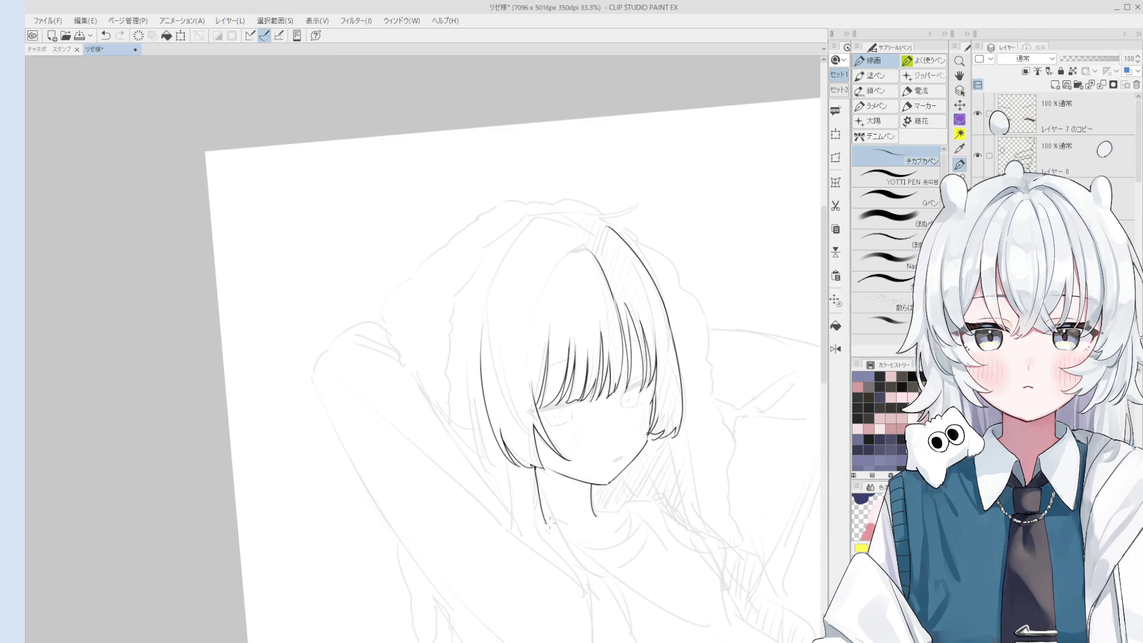
{"action": "left_click_drag", "start_coordinate": [551, 522], "coordinate": [590, 510]}
{"action": "mouse_move", "coordinate": [516, 340]}
{"action": "left_mouse_down"}
{"action": "mouse_move", "coordinate": [518, 391]}
{"action": "mouse_move", "coordinate": [543, 453]}
{"action": "left_mouse_up"}
{"action": "key", "text": "ctrl+z"}
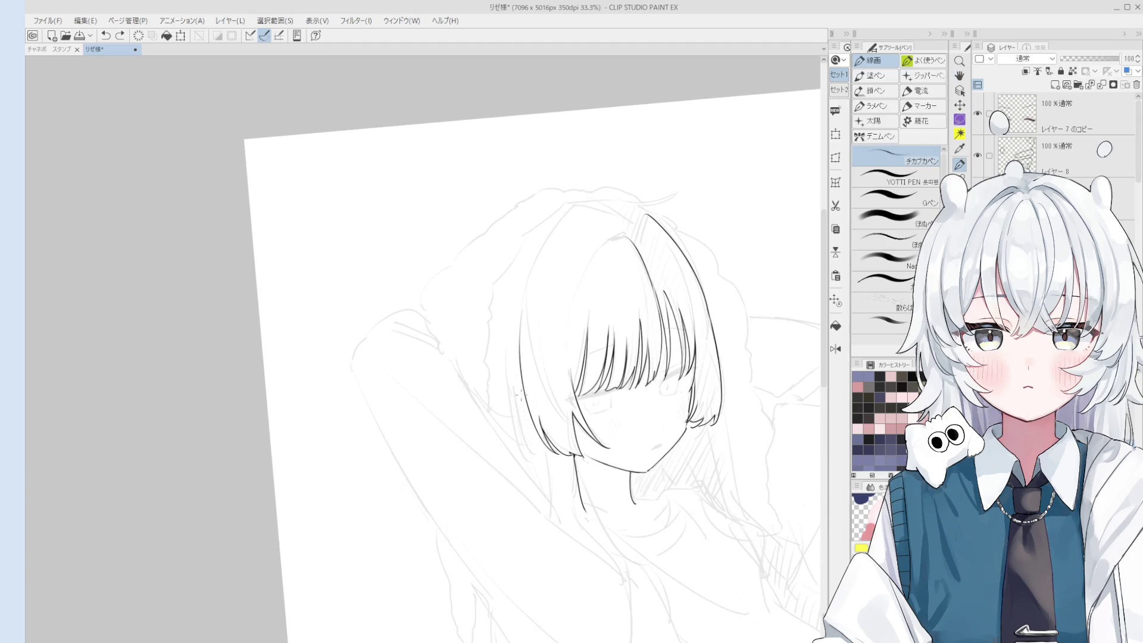
Undo stray short strokes below the chin and on the hair.
{"action": "left_click_drag", "start_coordinate": [495, 292], "coordinate": [485, 405]}
{"action": "key", "text": "ctrl+z"}
{"action": "key", "text": "e"}
{"action": "scroll", "coordinate": [500, 393], "scroll_direction": "up", "scroll_amount": 1}
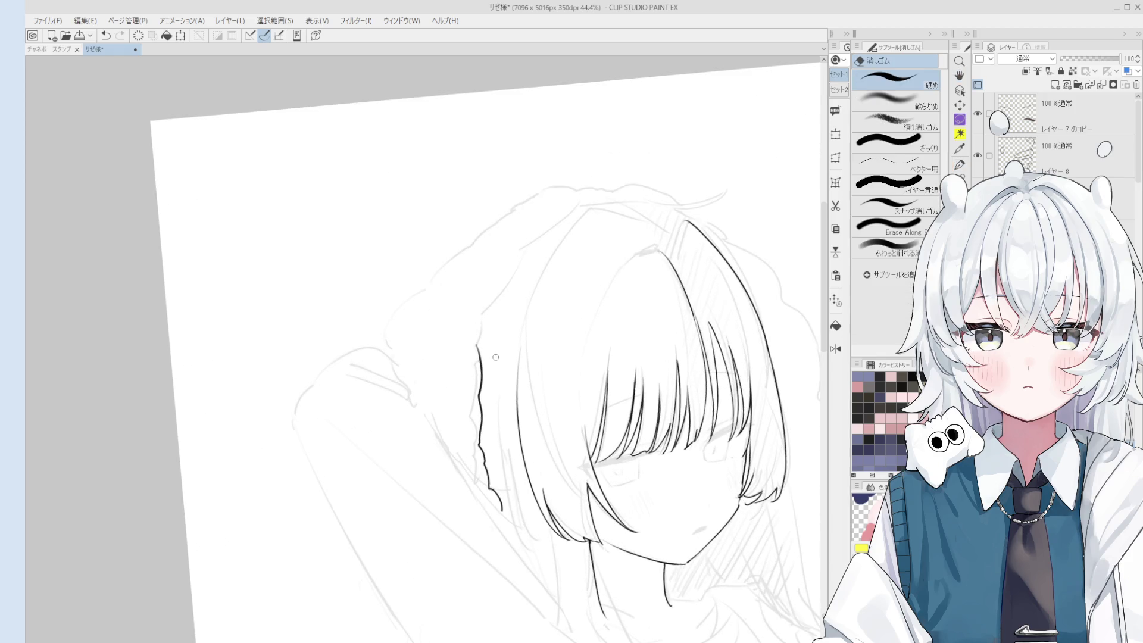
{"action": "key", "text": "p"}
{"action": "left_click_drag", "start_coordinate": [484, 359], "coordinate": [487, 318]}
{"action": "key", "text": "ctrl+z"}
{"action": "scroll", "coordinate": [519, 315], "scroll_direction": "down", "scroll_amount": 1}
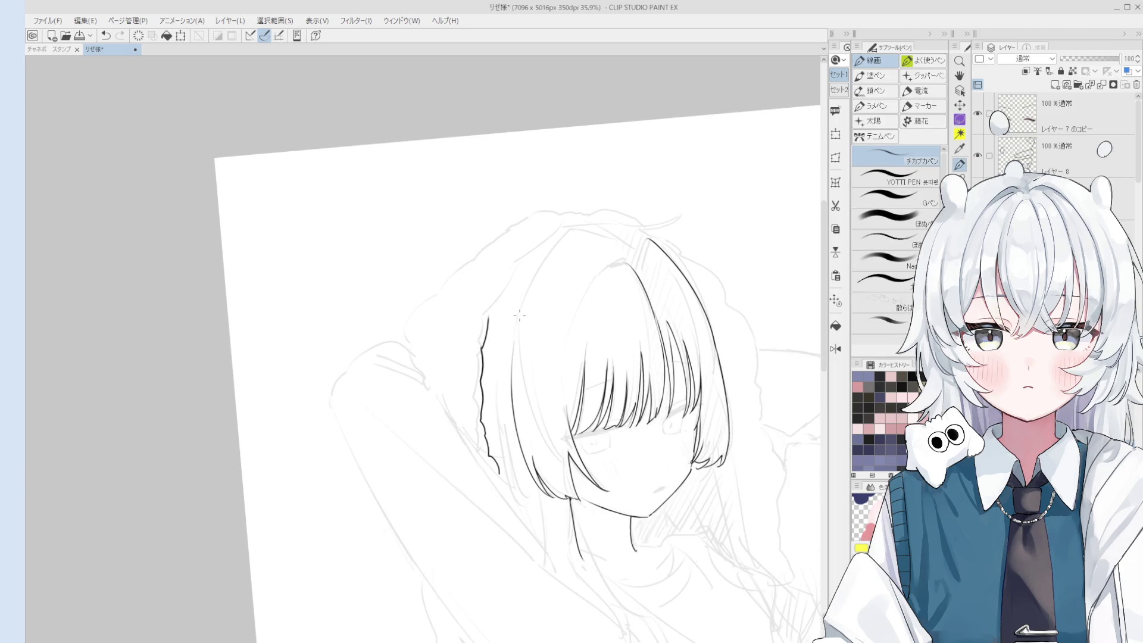
{"action": "key", "text": "ctrl+z"}
{"action": "scroll", "coordinate": [513, 284], "scroll_direction": "down", "scroll_amount": 1}
{"action": "scroll", "coordinate": [560, 233], "scroll_direction": "down", "scroll_amount": 1}
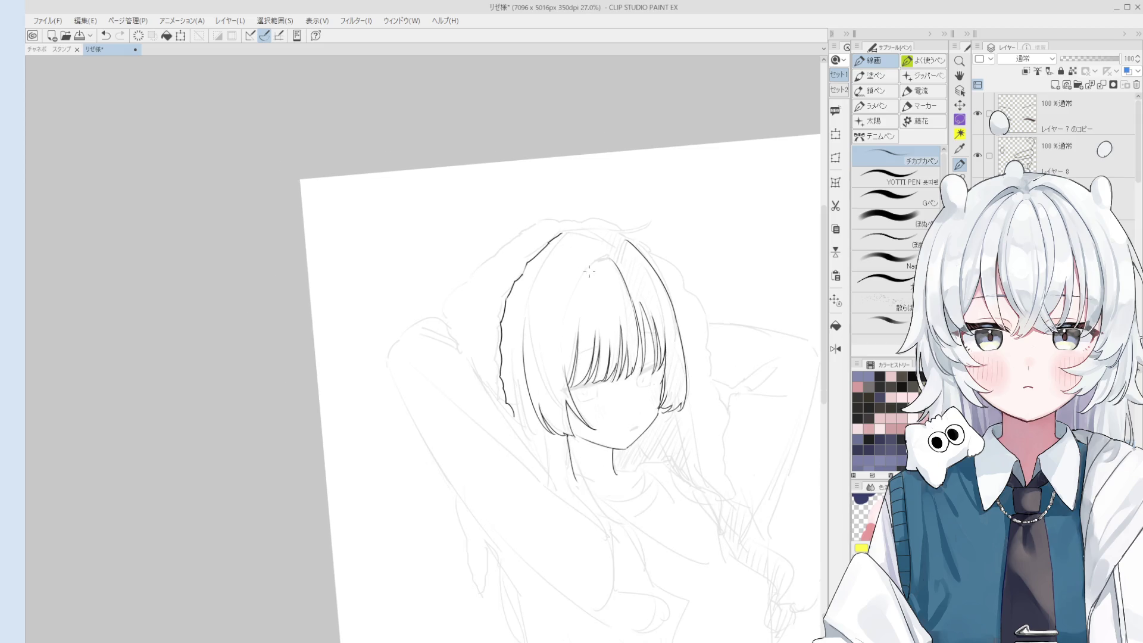
{"action": "scroll", "coordinate": [614, 290], "scroll_direction": "up", "scroll_amount": 2}
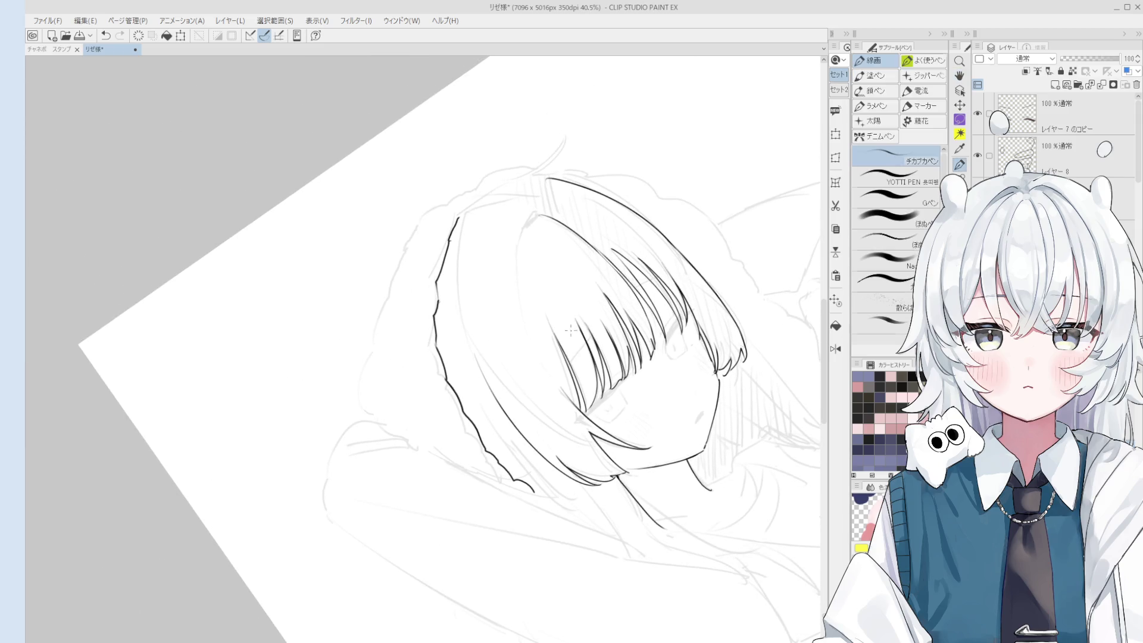
Draw the inner face line, toggling undo and redo to compare it.
{"action": "left_click_drag", "start_coordinate": [516, 230], "coordinate": [565, 400]}
{"action": "key", "text": "ctrl+z"}
{"action": "key", "text": "ctrl+z"}
{"action": "scroll", "coordinate": [522, 232], "scroll_direction": "down", "scroll_amount": 2}
{"action": "key", "text": "ctrl+z"}
{"action": "key", "text": "ctrl+y"}
{"action": "key", "text": "ctrl+z"}
{"action": "key", "text": "ctrl+y"}
{"action": "scroll", "coordinate": [553, 352], "scroll_direction": "down", "scroll_amount": 1}
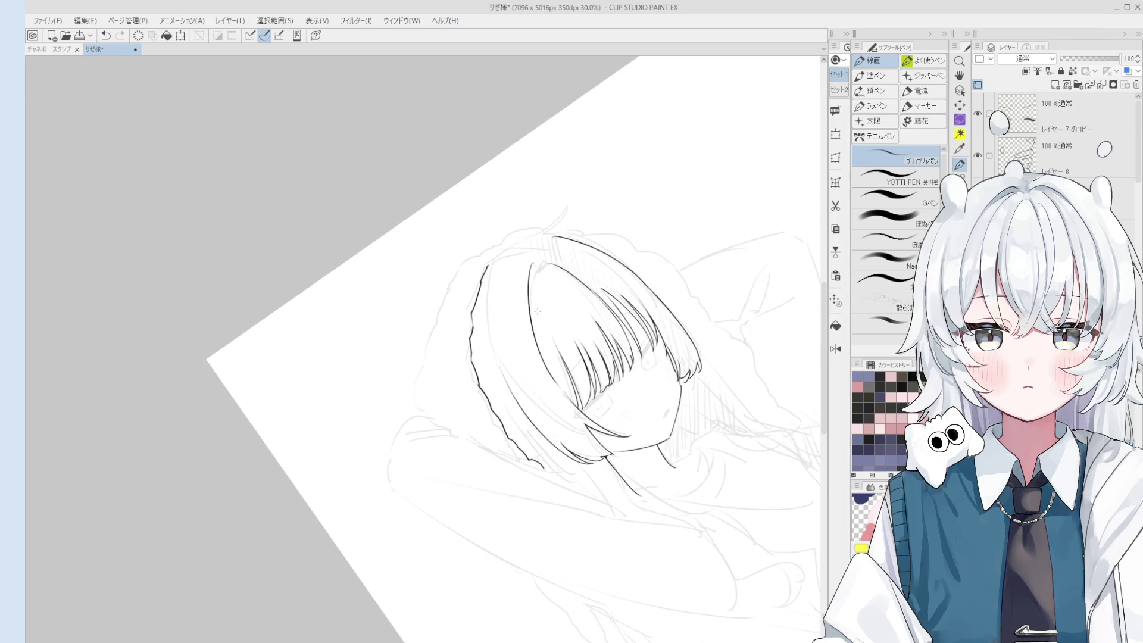
{"action": "key", "text": "ctrl+z"}
{"action": "key", "text": "ctrl+y"}
Try a stroke along the face edge and remove it again.
{"action": "key", "text": "e"}
{"action": "scroll", "coordinate": [552, 353], "scroll_direction": "up", "scroll_amount": 4}
{"action": "key", "text": "p"}
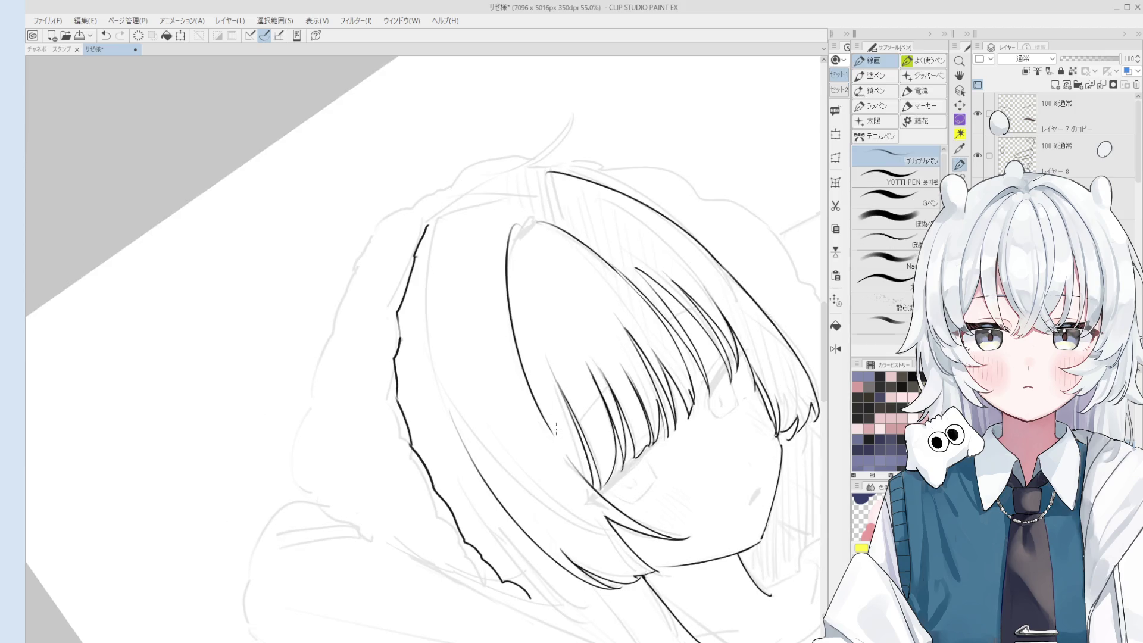
{"action": "left_click_drag", "start_coordinate": [539, 411], "coordinate": [582, 479]}
{"action": "key", "text": "ctrl+z"}
{"action": "key", "text": "ctrl+y"}
{"action": "key", "text": "ctrl+z"}
{"action": "scroll", "coordinate": [581, 474], "scroll_direction": "down", "scroll_amount": 2}
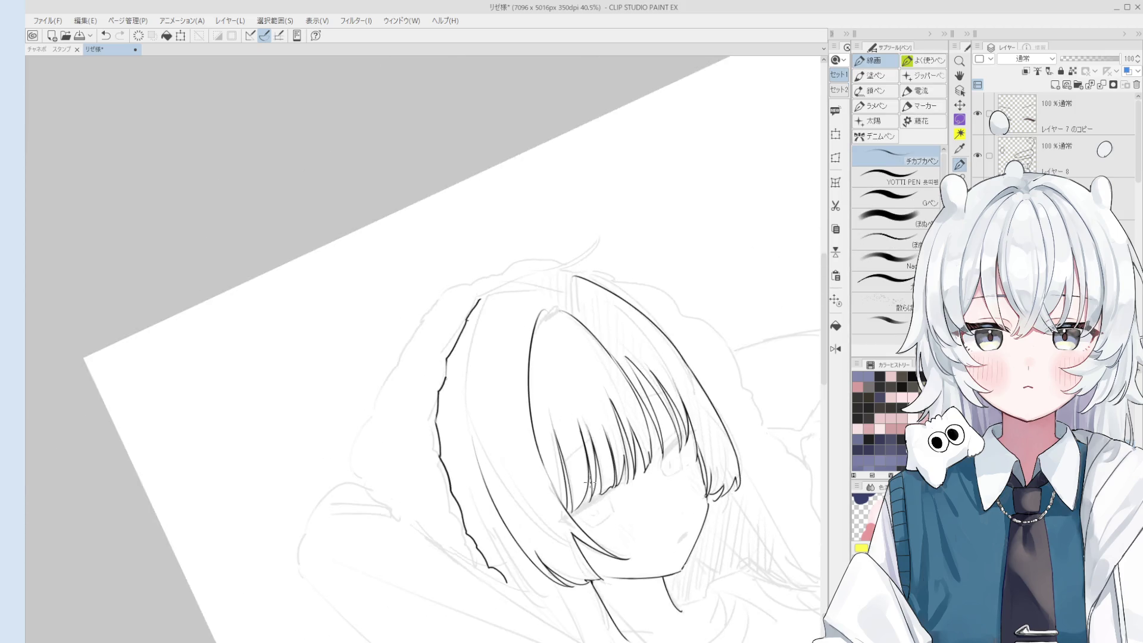
{"action": "scroll", "coordinate": [565, 470], "scroll_direction": "up", "scroll_amount": 5}
Try an inner hair strand line near the crown and undo it.
{"action": "key", "text": "e"}
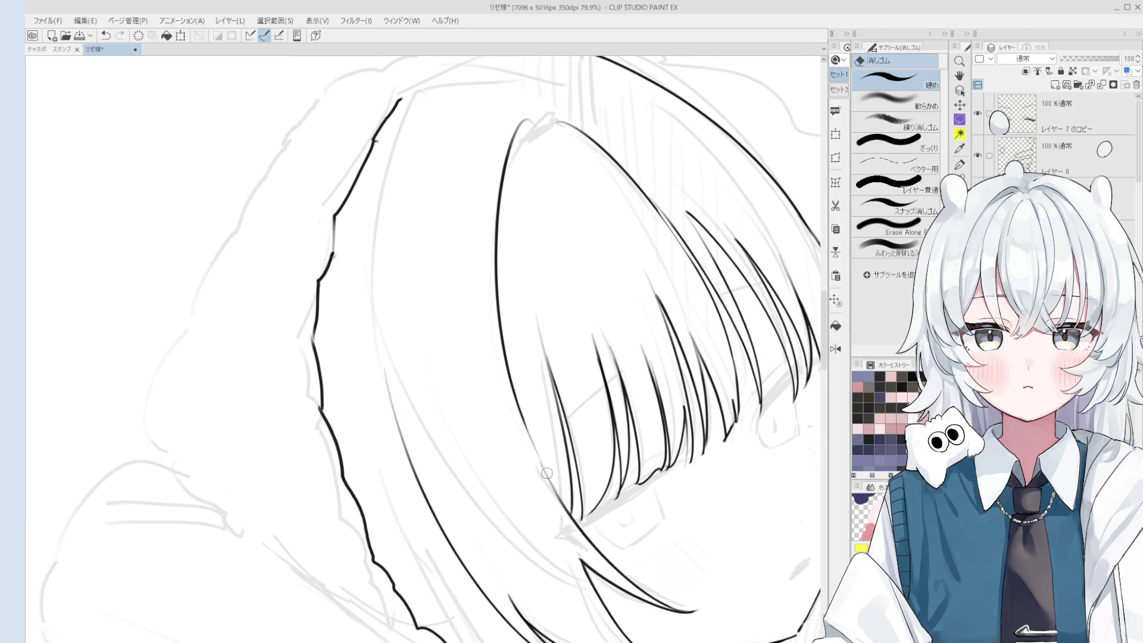
{"action": "scroll", "coordinate": [545, 470], "scroll_direction": "down", "scroll_amount": 1}
{"action": "key", "text": "p"}
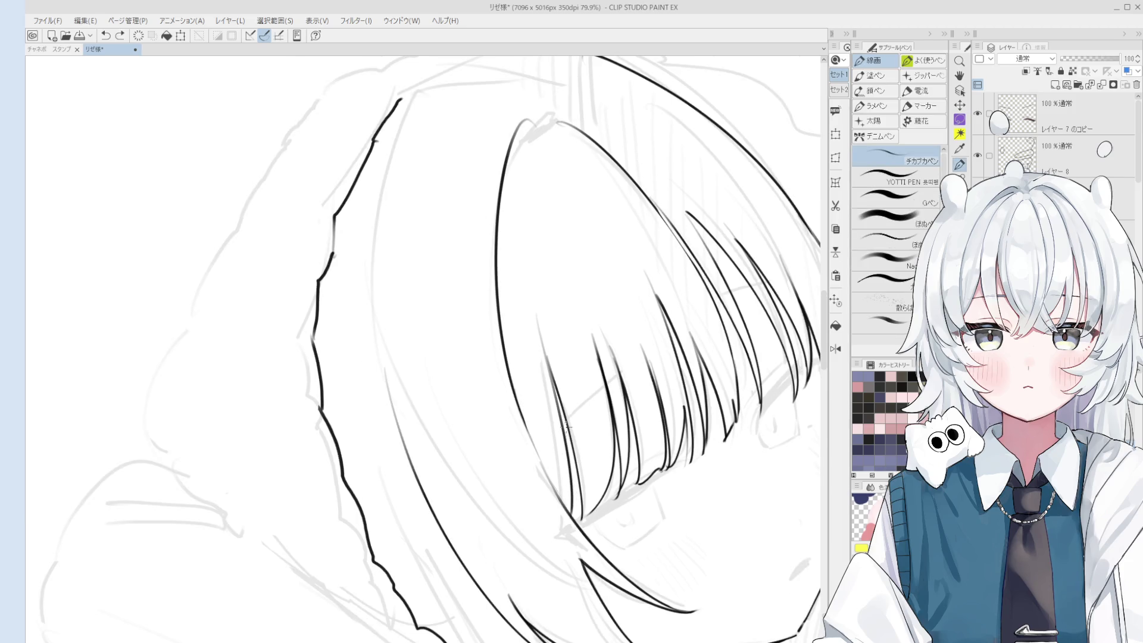
{"action": "scroll", "coordinate": [565, 426], "scroll_direction": "down", "scroll_amount": 2}
{"action": "scroll", "coordinate": [585, 358], "scroll_direction": "up", "scroll_amount": 2}
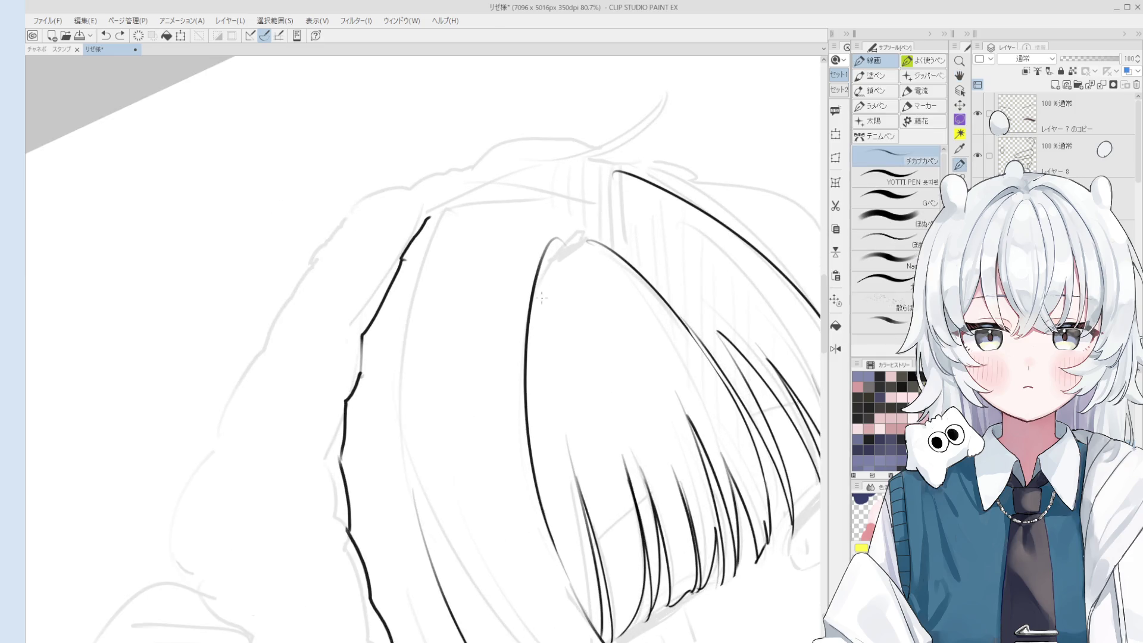
{"action": "mouse_move", "coordinate": [533, 317]}
{"action": "left_mouse_down"}
{"action": "mouse_move", "coordinate": [570, 249]}
{"action": "mouse_move", "coordinate": [543, 297]}
{"action": "mouse_move", "coordinate": [566, 258]}
{"action": "left_mouse_up"}
{"action": "key", "text": "ctrl+z"}
{"action": "scroll", "coordinate": [570, 241], "scroll_direction": "down", "scroll_amount": 1}
Clean up the hair with the eraser, leaving a short curl marking the parting.
{"action": "key", "text": "e"}
{"action": "key", "text": "p"}
{"action": "scroll", "coordinate": [576, 263], "scroll_direction": "down", "scroll_amount": 2}
{"action": "key", "text": "e"}
{"action": "key", "text": "p"}
{"action": "key", "text": "ctrl+z"}
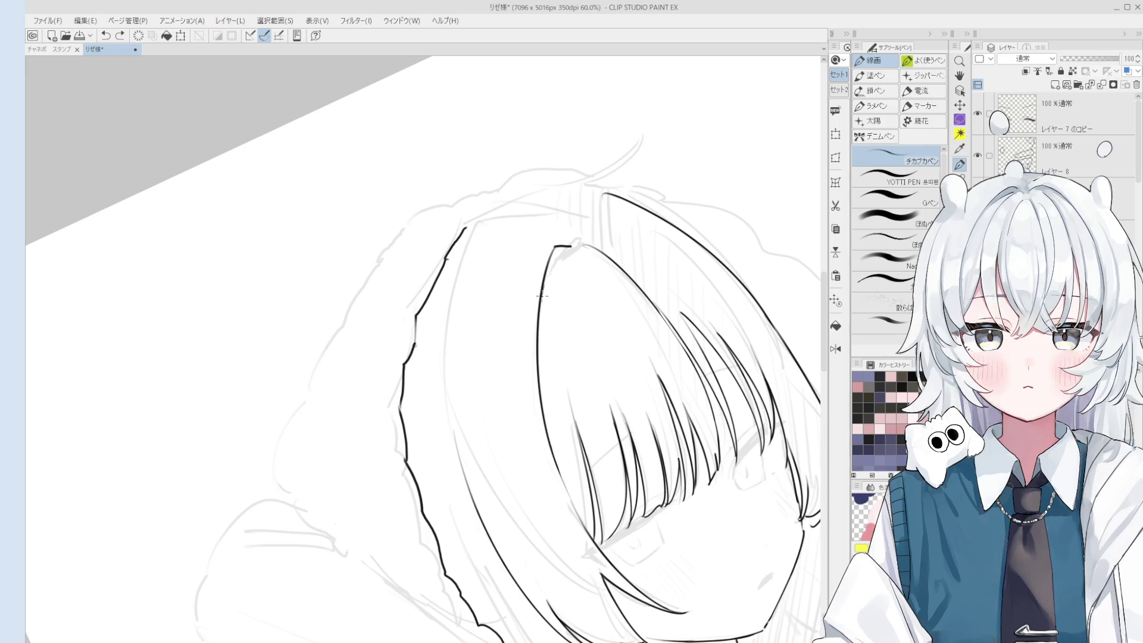
{"action": "scroll", "coordinate": [571, 280], "scroll_direction": "up", "scroll_amount": 3}
{"action": "key", "text": "e"}
{"action": "scroll", "coordinate": [602, 304], "scroll_direction": "down", "scroll_amount": 3}
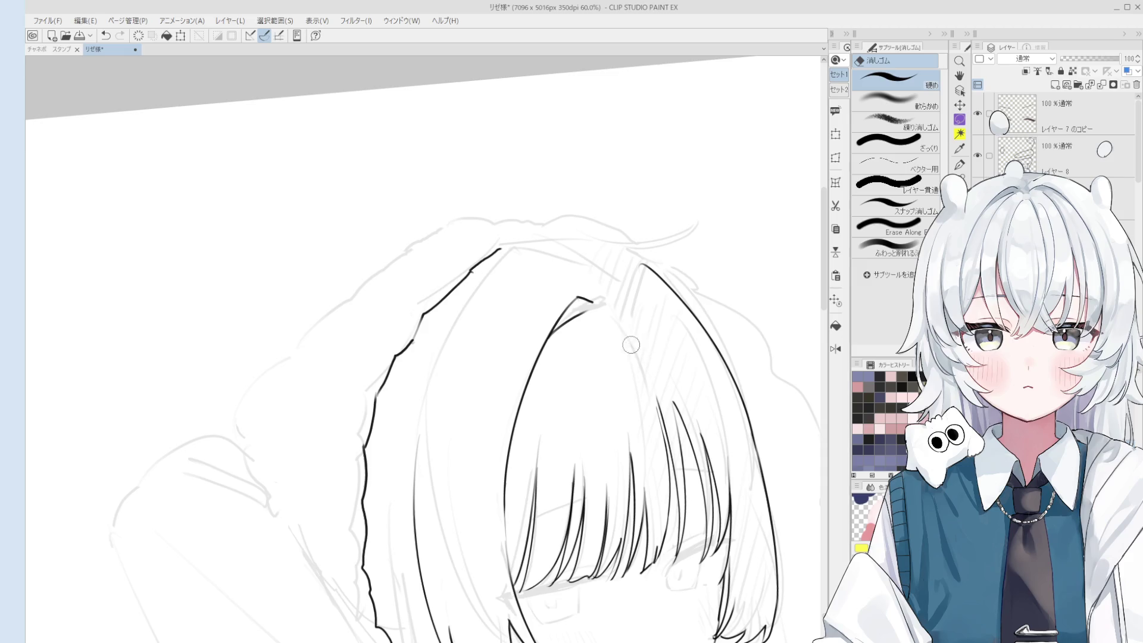
{"action": "key", "text": "minus"}
{"action": "key", "text": "p"}
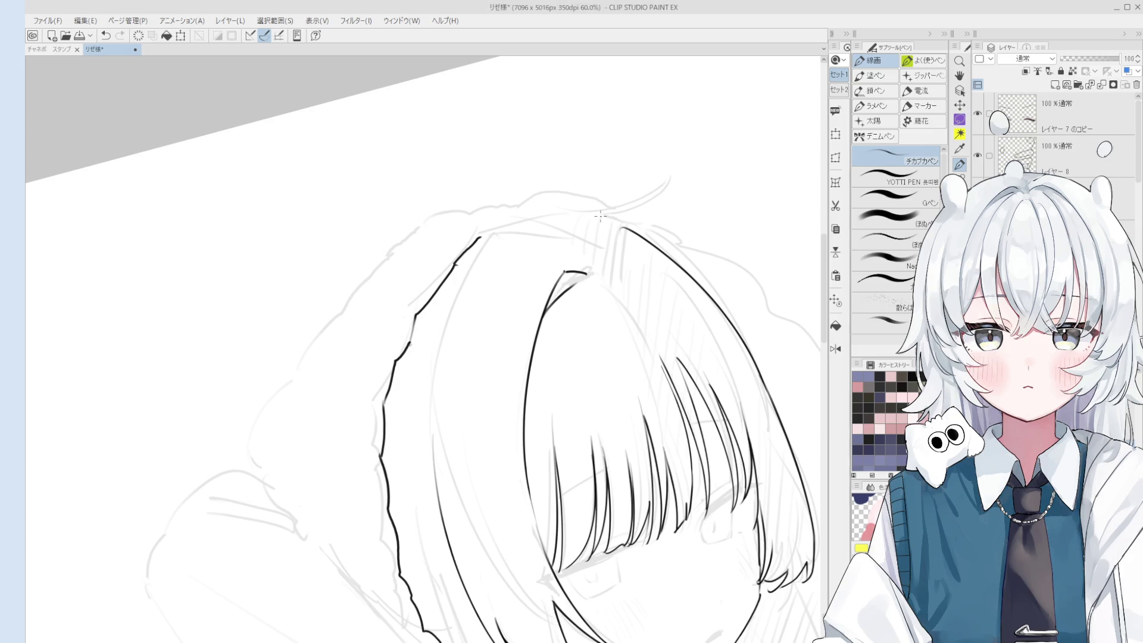
{"action": "scroll", "coordinate": [586, 294], "scroll_direction": "up", "scroll_amount": 2}
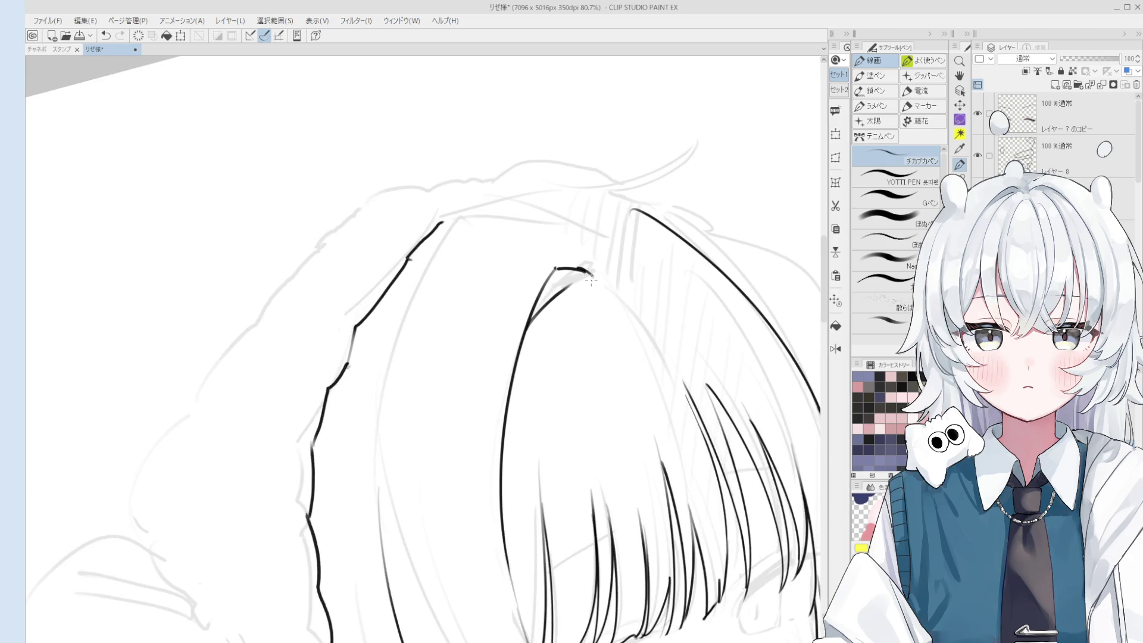
Rotate the canvas and try short and curved strokes at the hair parting, undoing each one.
{"action": "scroll", "coordinate": [601, 292], "scroll_direction": "down", "scroll_amount": 3}
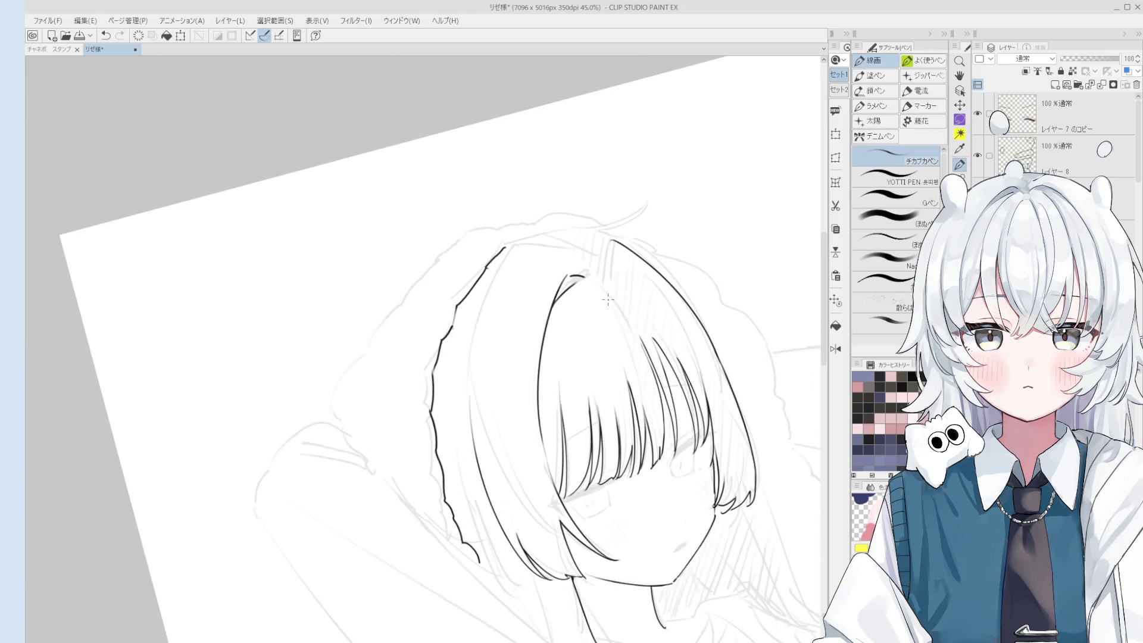
{"action": "scroll", "coordinate": [576, 289], "scroll_direction": "up", "scroll_amount": 1}
{"action": "mouse_move", "coordinate": [587, 280]}
{"action": "left_mouse_down"}
{"action": "mouse_move", "coordinate": [610, 243]}
{"action": "mouse_move", "coordinate": [590, 252]}
{"action": "left_mouse_up"}
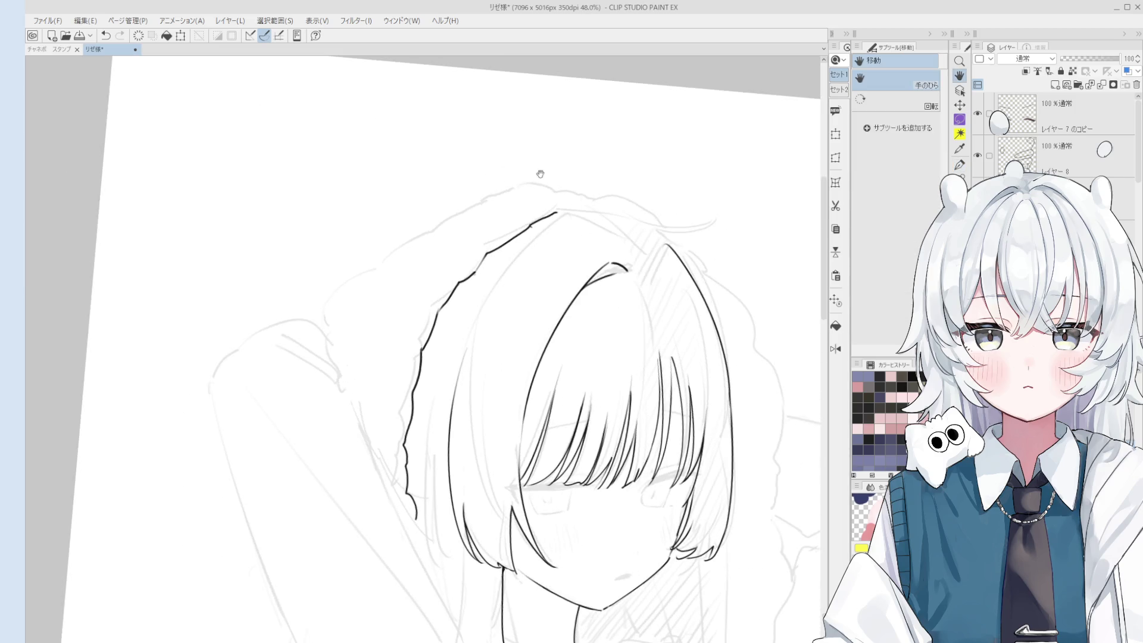
{"action": "scroll", "coordinate": [580, 235], "scroll_direction": "up", "scroll_amount": 4}
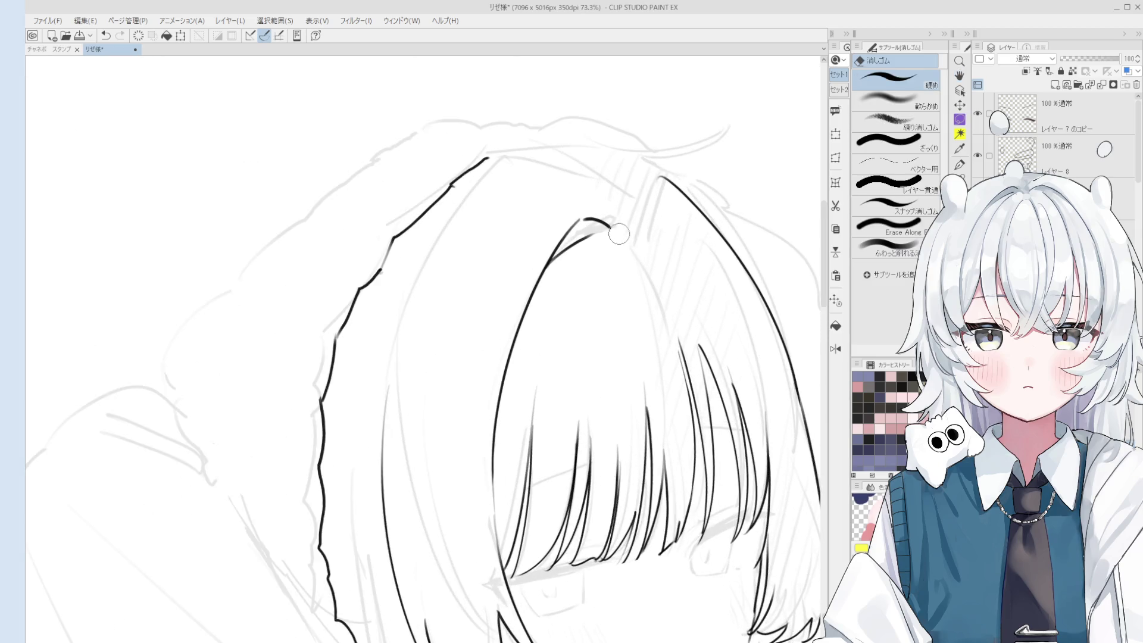
{"action": "key", "text": "ctrl+z"}
{"action": "left_click_drag", "start_coordinate": [580, 217], "coordinate": [607, 225]}
{"action": "scroll", "coordinate": [634, 232], "scroll_direction": "down", "scroll_amount": 3}
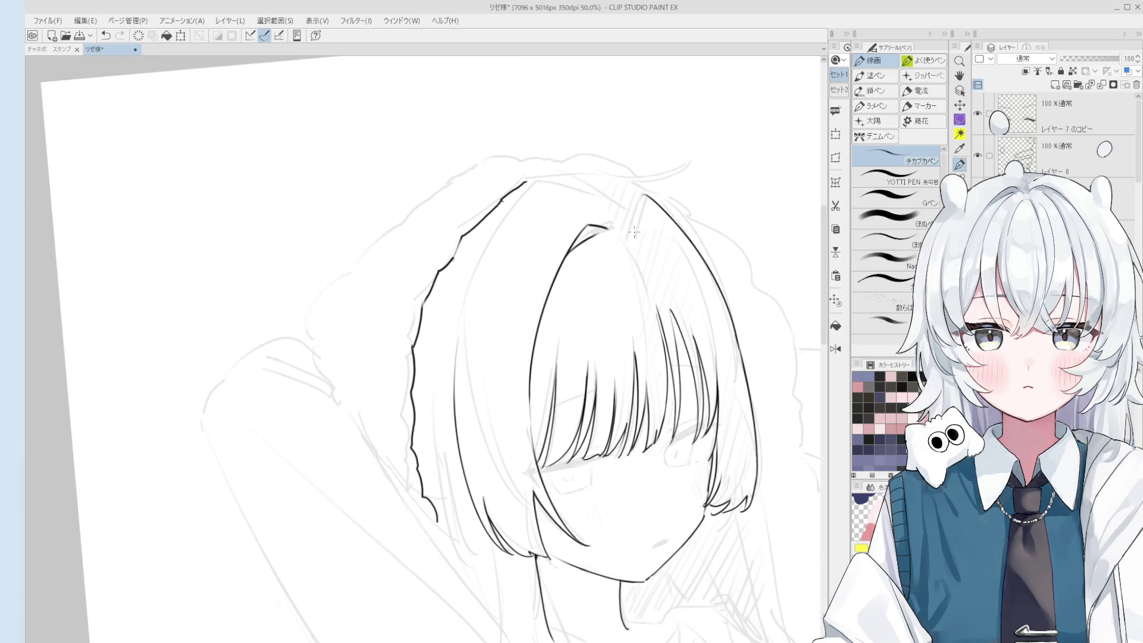
{"action": "scroll", "coordinate": [660, 319], "scroll_direction": "up", "scroll_amount": 1}
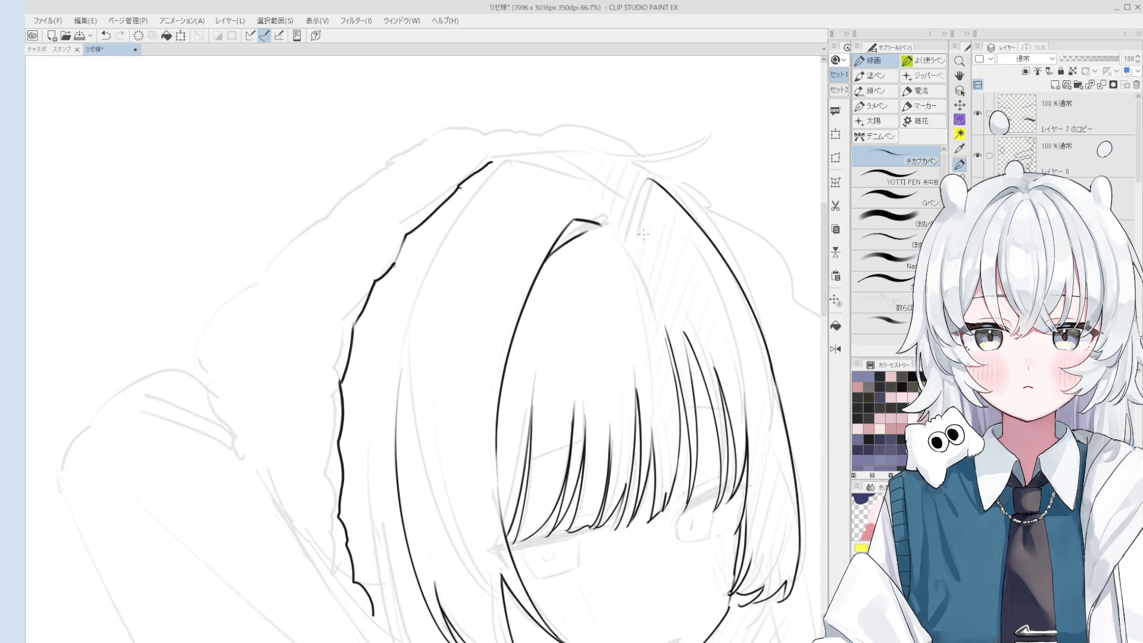
{"action": "key", "text": "ctrl+z"}
{"action": "left_click_drag", "start_coordinate": [621, 224], "coordinate": [672, 251]}
{"action": "key", "text": "ctrl+z"}
{"action": "scroll", "coordinate": [626, 232], "scroll_direction": "down", "scroll_amount": 2}
{"action": "key", "text": "ctrl+z"}
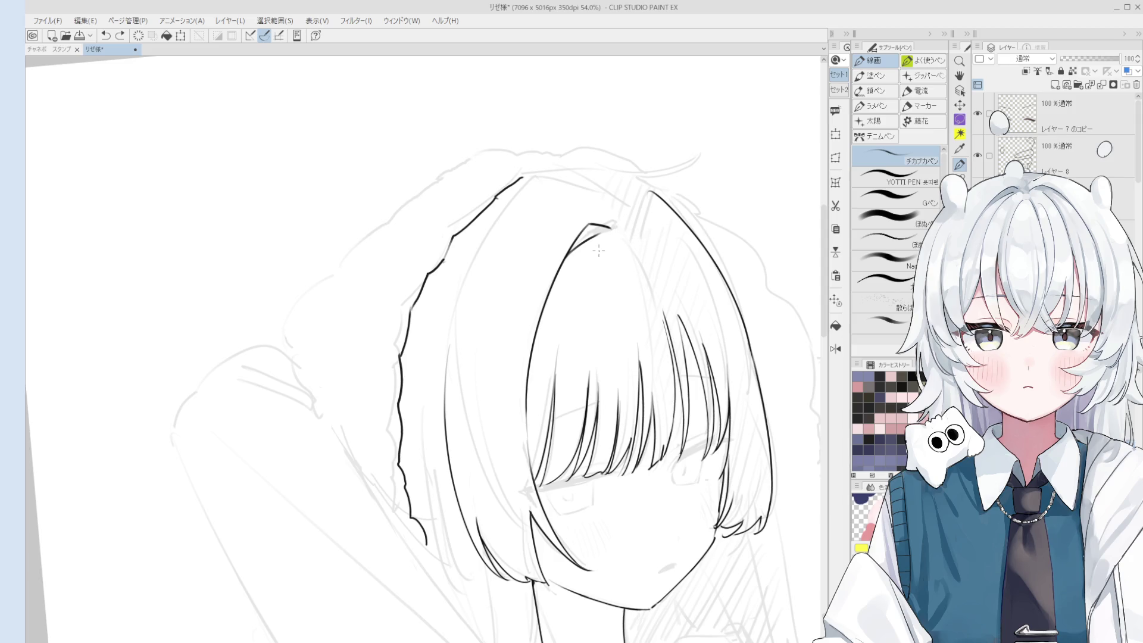
Erase the leftover dark stroke at the parting and extend the hair line to the inner bob outline.
{"action": "key", "text": "e"}
{"action": "mouse_move", "coordinate": [625, 226]}
{"action": "left_mouse_down"}
{"action": "mouse_move", "coordinate": [613, 220]}
{"action": "mouse_move", "coordinate": [592, 240]}
{"action": "left_mouse_up"}
{"action": "key", "text": "p"}
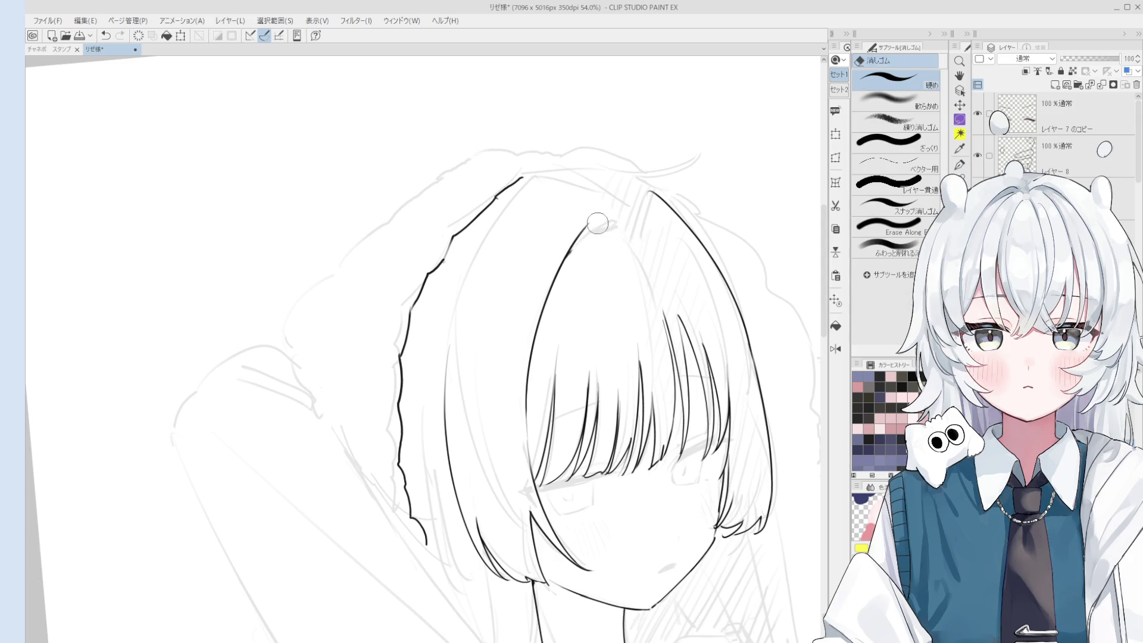
{"action": "scroll", "coordinate": [586, 247], "scroll_direction": "down", "scroll_amount": 2}
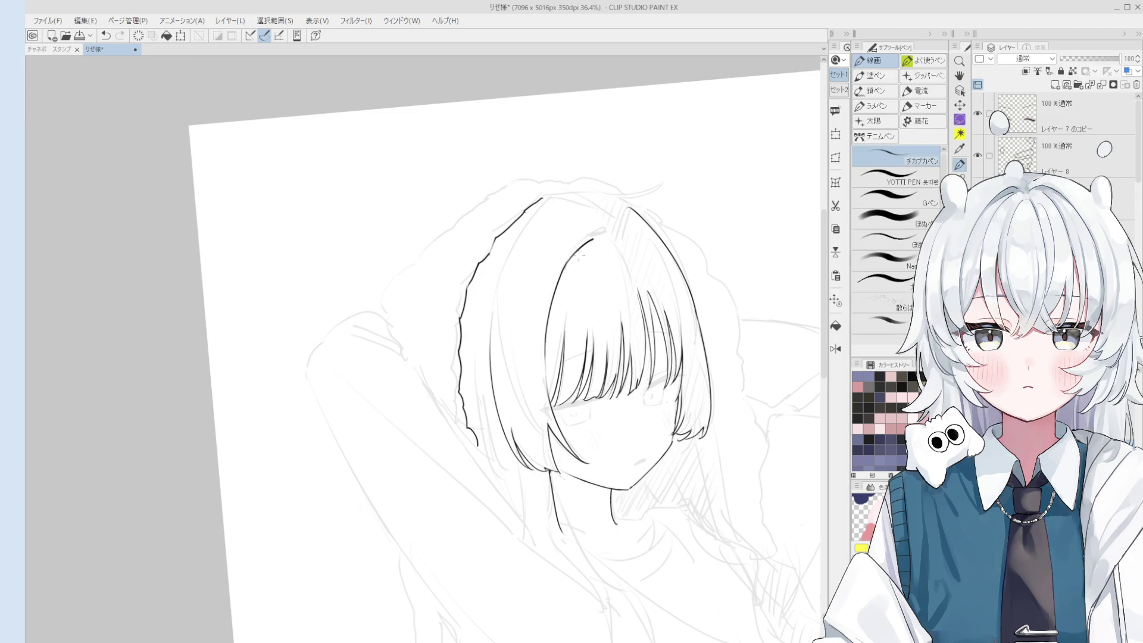
{"action": "left_click_drag", "start_coordinate": [578, 256], "coordinate": [590, 247]}
{"action": "scroll", "coordinate": [602, 232], "scroll_direction": "down", "scroll_amount": 1}
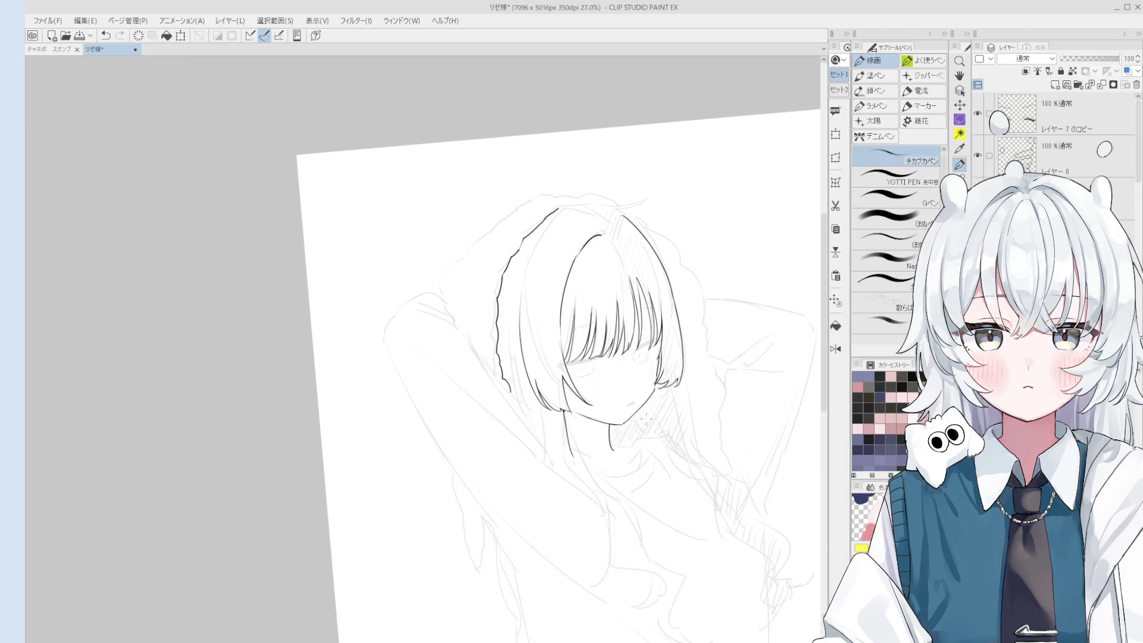
{"action": "scroll", "coordinate": [646, 418], "scroll_direction": "up", "scroll_amount": 3}
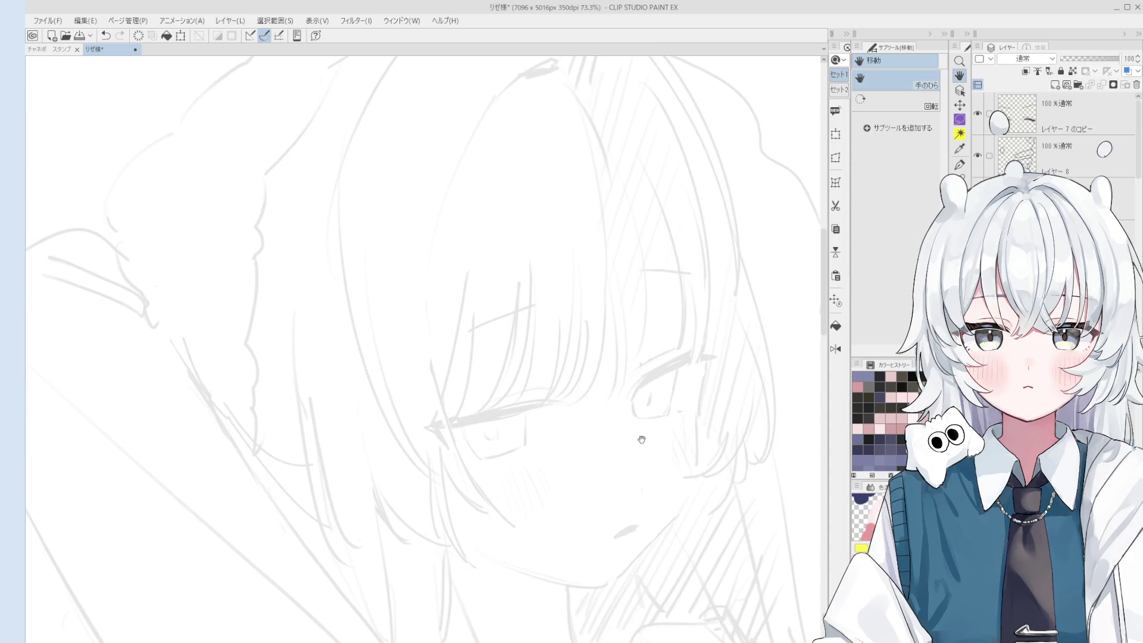
Ink the left eye's thick upper lash line, redrawing its left end until the curve is smooth.
{"action": "scroll", "coordinate": [641, 439], "scroll_direction": "up", "scroll_amount": 1}
{"action": "scroll", "coordinate": [633, 401], "scroll_direction": "up", "scroll_amount": 2}
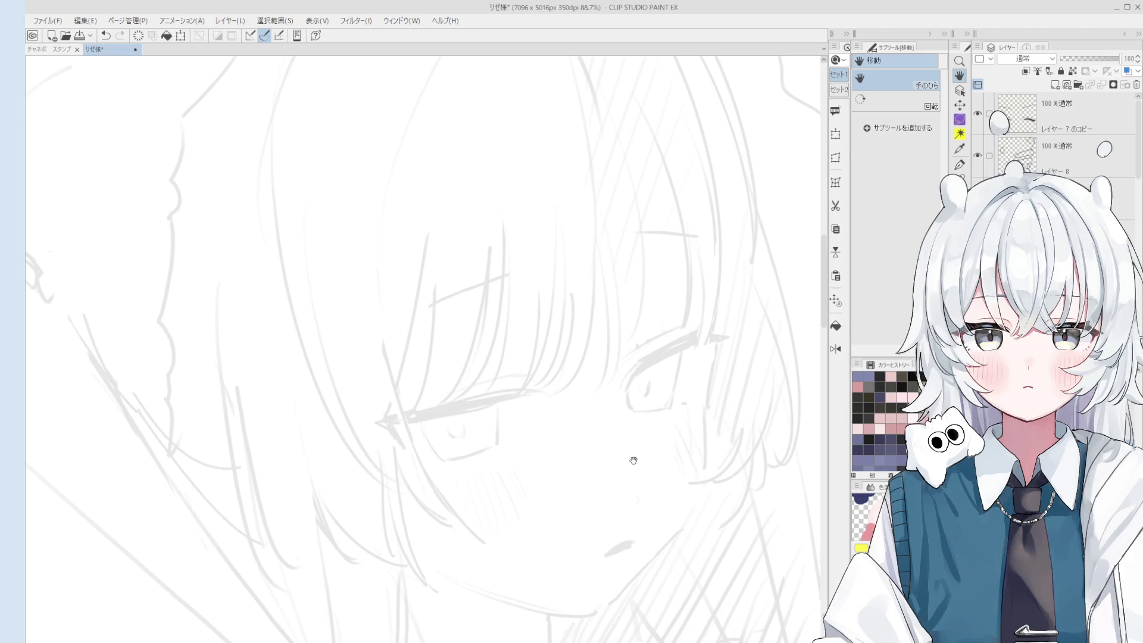
{"action": "key", "text": "p"}
{"action": "mouse_move", "coordinate": [616, 388]}
{"action": "left_mouse_down"}
{"action": "mouse_move", "coordinate": [687, 328]}
{"action": "mouse_move", "coordinate": [637, 361]}
{"action": "mouse_move", "coordinate": [742, 320]}
{"action": "left_mouse_up"}
{"action": "key", "text": "ctrl+z"}
{"action": "key", "text": "ctrl+z"}
{"action": "key", "text": "ctrl+z"}
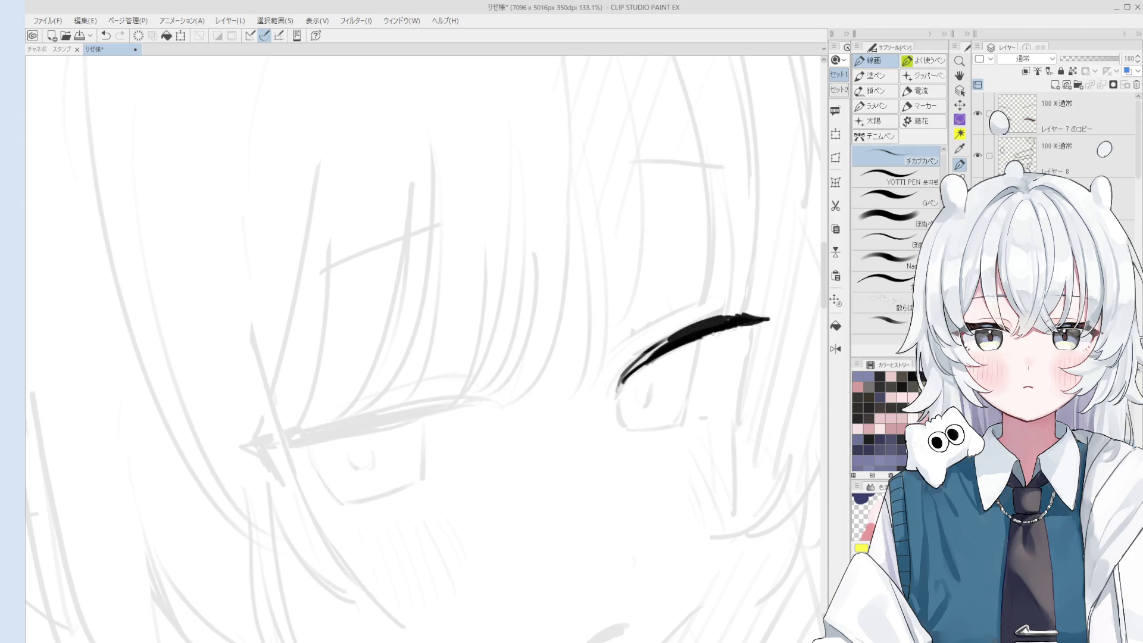
{"action": "left_click_drag", "start_coordinate": [713, 333], "coordinate": [720, 333]}
{"action": "mouse_move", "coordinate": [616, 387]}
{"action": "left_mouse_down"}
{"action": "mouse_move", "coordinate": [679, 332]}
{"action": "mouse_move", "coordinate": [673, 363]}
{"action": "left_mouse_up"}
{"action": "key", "text": "ctrl+z"}
{"action": "key", "text": "ctrl+z"}
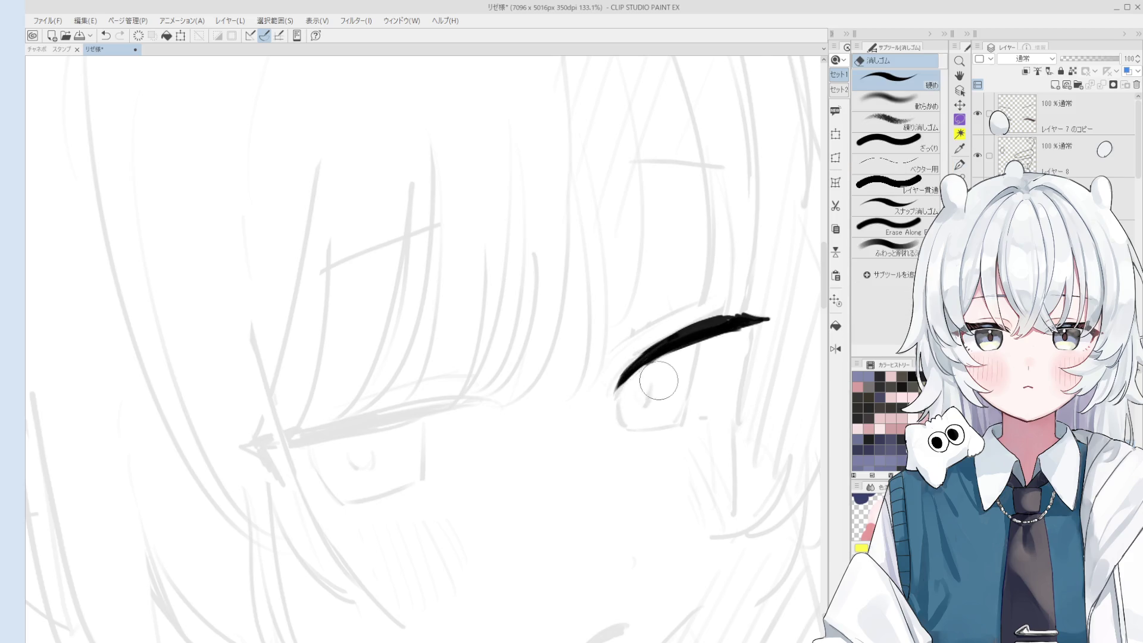
{"action": "key", "text": "ctrl+z"}
{"action": "left_click_drag", "start_coordinate": [616, 394], "coordinate": [669, 353]}
{"action": "key", "text": "ctrl+z"}
{"action": "left_click_drag", "start_coordinate": [614, 403], "coordinate": [676, 351]}
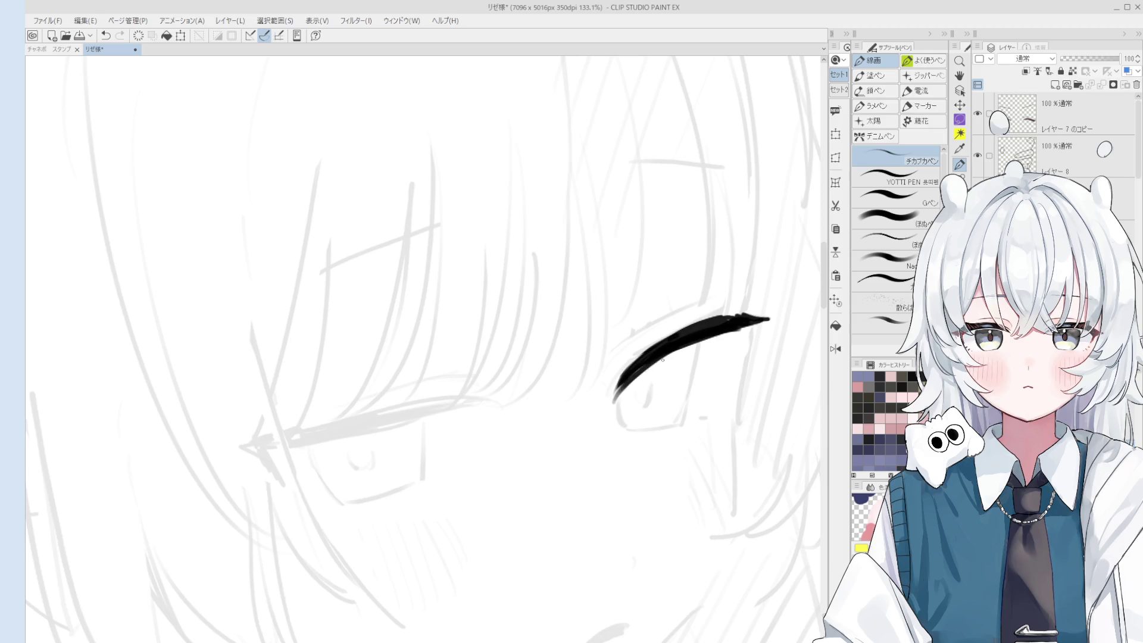
{"action": "key", "text": "ctrl+z"}
{"action": "left_click_drag", "start_coordinate": [613, 403], "coordinate": [675, 352]}
Try short lower eyelid lines below the lash, undoing the attempts.
{"action": "scroll", "coordinate": [628, 424], "scroll_direction": "up", "scroll_amount": 2}
{"action": "left_click_drag", "start_coordinate": [615, 391], "coordinate": [627, 430]}
{"action": "key", "text": "ctrl+z"}
{"action": "left_click_drag", "start_coordinate": [713, 327], "coordinate": [695, 420]}
{"action": "scroll", "coordinate": [574, 410], "scroll_direction": "down", "scroll_amount": 5}
{"action": "key", "text": "h"}
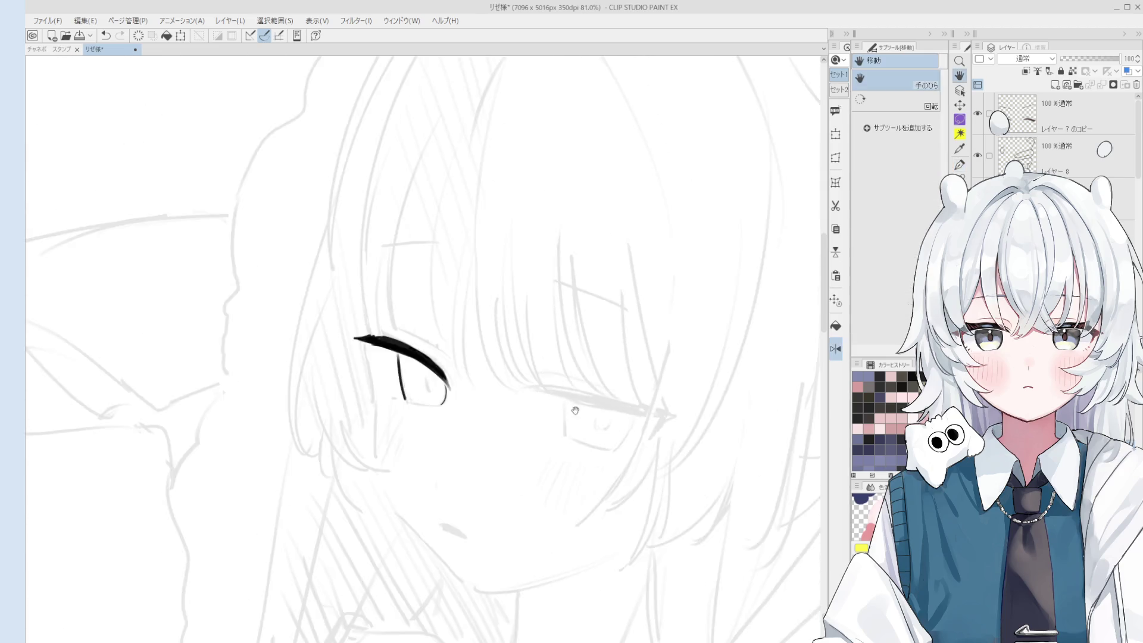
{"action": "scroll", "coordinate": [575, 411], "scroll_direction": "up", "scroll_amount": 3}
{"action": "key", "text": "p"}
{"action": "key", "text": "ctrl+z"}
Draw the eye outline, lower lid and a short stroke at the inner corner.
{"action": "left_click_drag", "start_coordinate": [470, 355], "coordinate": [490, 417]}
{"action": "key", "text": "ctrl+z"}
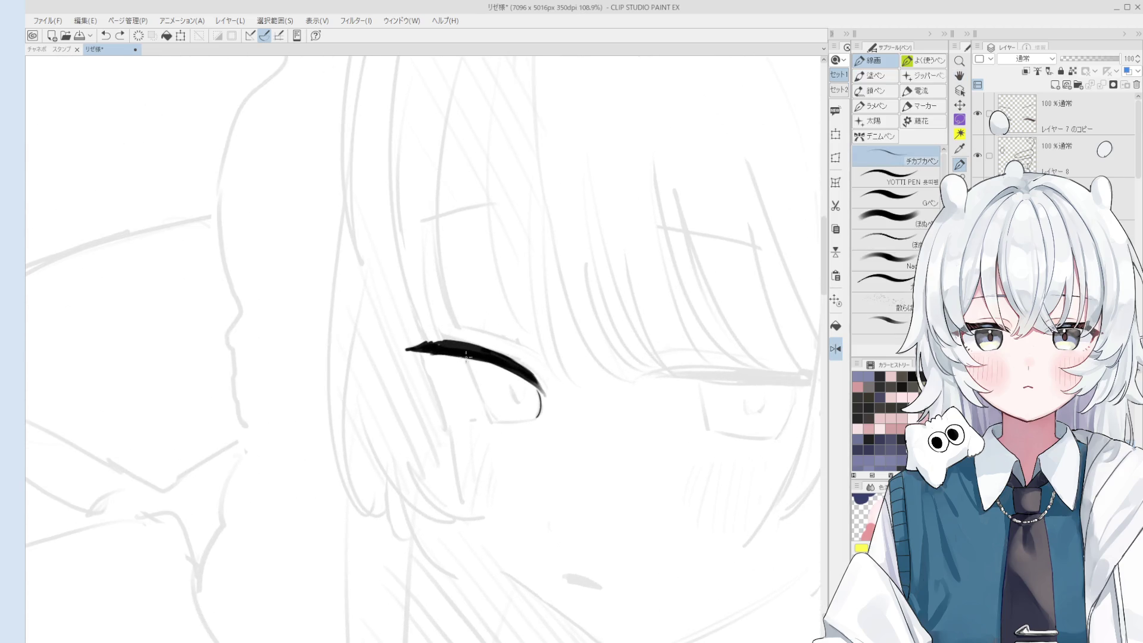
{"action": "mouse_move", "coordinate": [467, 356]}
{"action": "left_mouse_down"}
{"action": "mouse_move", "coordinate": [496, 422]}
{"action": "mouse_move", "coordinate": [539, 421]}
{"action": "mouse_move", "coordinate": [539, 404]}
{"action": "mouse_move", "coordinate": [542, 417]}
{"action": "mouse_move", "coordinate": [579, 425]}
{"action": "mouse_move", "coordinate": [554, 405]}
{"action": "left_mouse_up"}
{"action": "key", "text": "ctrl+z"}
{"action": "scroll", "coordinate": [543, 411], "scroll_direction": "down", "scroll_amount": 1}
{"action": "key", "text": "e"}
{"action": "key", "text": "p"}
{"action": "key", "text": "ctrl+z"}
{"action": "left_click", "coordinate": [491, 417]}
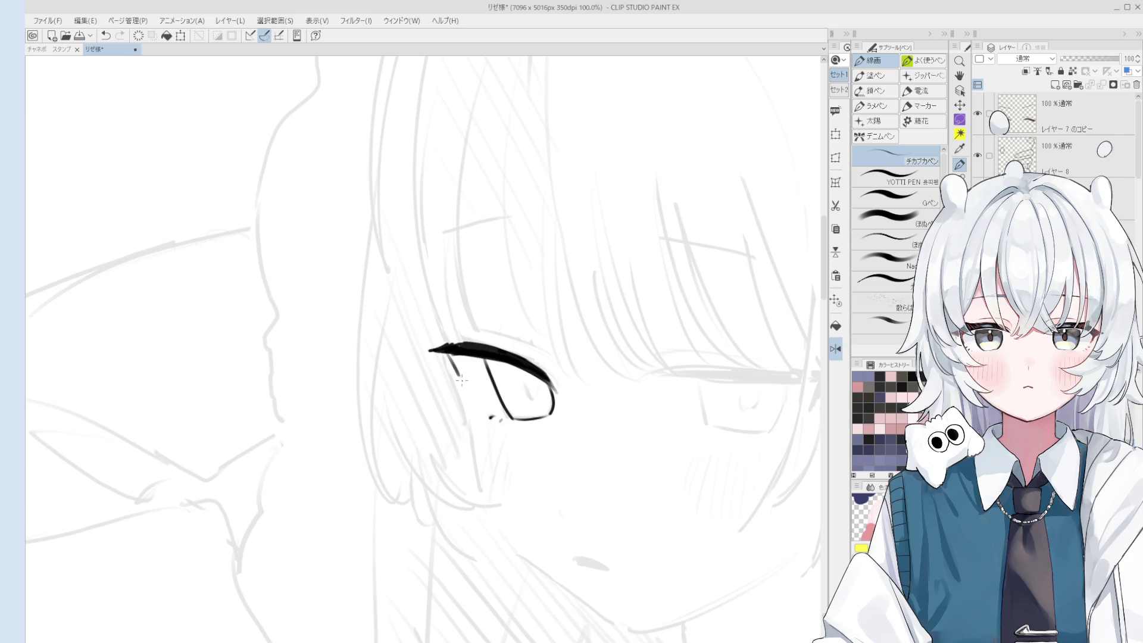
{"action": "key", "text": "ctrl+z"}
{"action": "left_click_drag", "start_coordinate": [448, 355], "coordinate": [462, 380]}
{"action": "scroll", "coordinate": [462, 380], "scroll_direction": "down", "scroll_amount": 2}
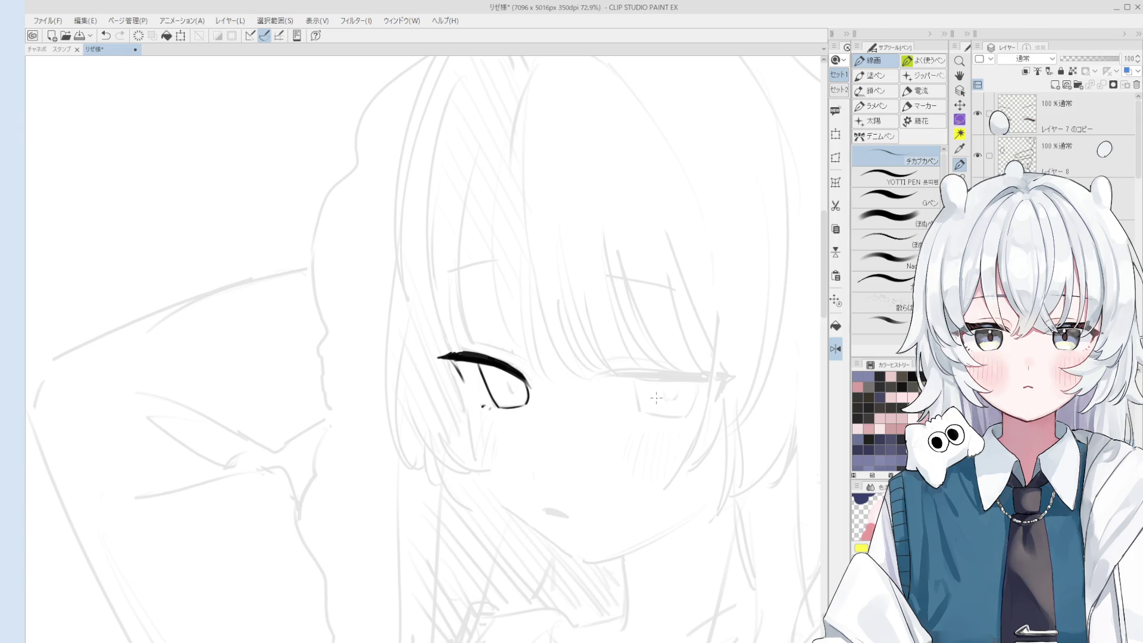
{"action": "scroll", "coordinate": [656, 396], "scroll_direction": "up", "scroll_amount": 2}
Rotate the canvas and build the second eye's heavy upper lash with layered dark strokes.
{"action": "mouse_move", "coordinate": [630, 409]}
{"action": "left_mouse_down"}
{"action": "mouse_move", "coordinate": [658, 416]}
{"action": "mouse_move", "coordinate": [601, 388]}
{"action": "mouse_move", "coordinate": [592, 411]}
{"action": "mouse_move", "coordinate": [615, 339]}
{"action": "left_mouse_up"}
{"action": "scroll", "coordinate": [592, 411], "scroll_direction": "up", "scroll_amount": 2}
{"action": "key", "text": "p"}
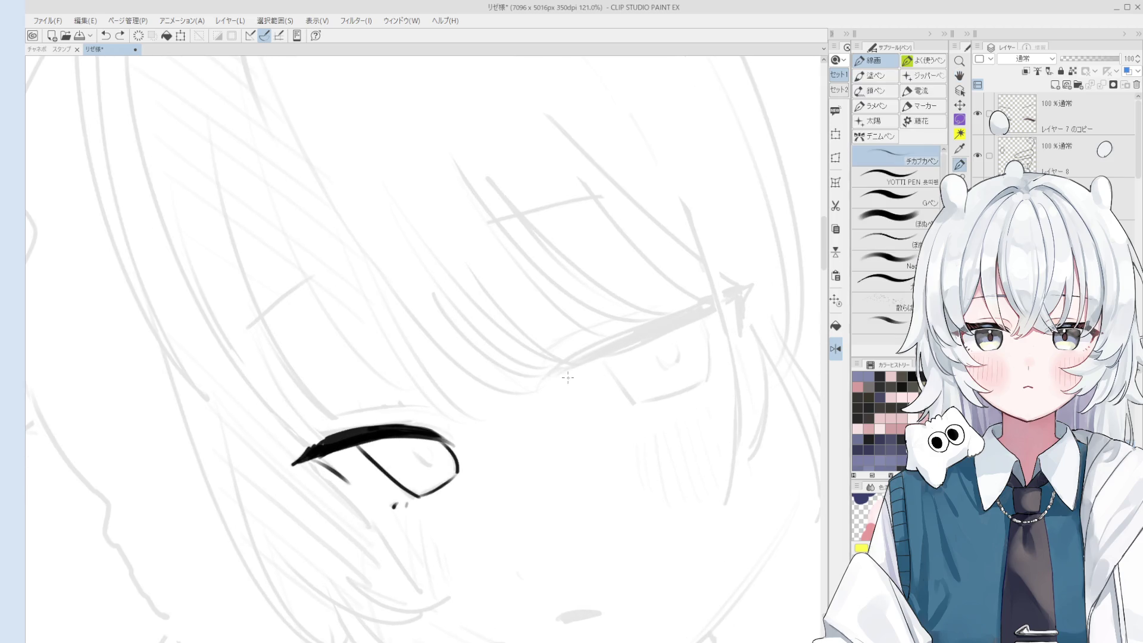
{"action": "key", "text": "ctrl+z"}
{"action": "left_click_drag", "start_coordinate": [557, 378], "coordinate": [636, 333]}
{"action": "key", "text": "ctrl+z"}
{"action": "left_click_drag", "start_coordinate": [562, 375], "coordinate": [652, 336]}
{"action": "mouse_move", "coordinate": [554, 381]}
{"action": "left_mouse_down"}
{"action": "mouse_move", "coordinate": [703, 321]}
{"action": "mouse_move", "coordinate": [649, 351]}
{"action": "left_mouse_up"}
{"action": "key", "text": "e"}
{"action": "key", "text": "p"}
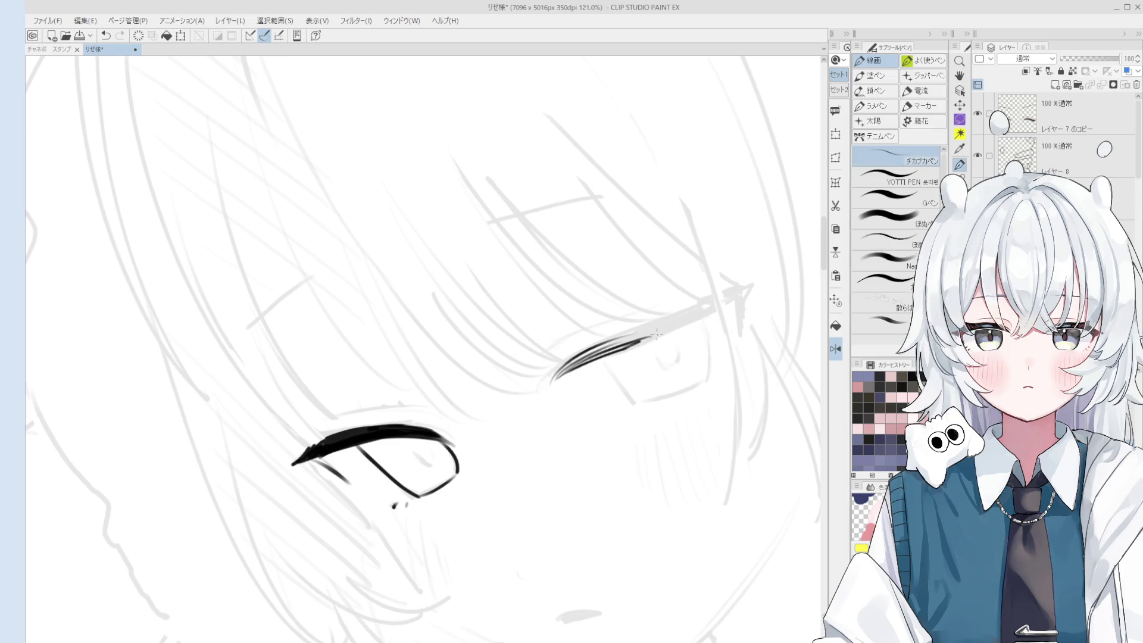
{"action": "left_click_drag", "start_coordinate": [711, 308], "coordinate": [630, 344]}
{"action": "scroll", "coordinate": [674, 336], "scroll_direction": "down", "scroll_amount": 1}
{"action": "left_click_drag", "start_coordinate": [685, 238], "coordinate": [592, 301]}
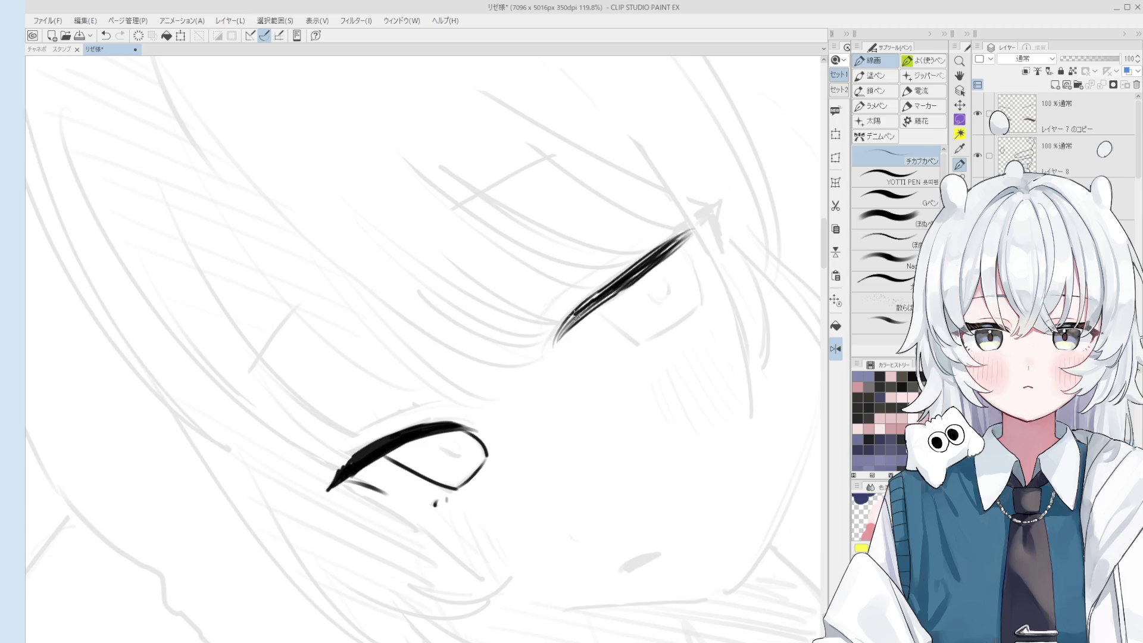
Tilt the canvas further and try extending the long lash stroke outward, undoing the misses.
{"action": "mouse_move", "coordinate": [524, 453]}
{"action": "left_mouse_down"}
{"action": "mouse_move", "coordinate": [552, 563]}
{"action": "mouse_move", "coordinate": [518, 511]}
{"action": "left_mouse_up"}
{"action": "mouse_move", "coordinate": [470, 428]}
{"action": "left_mouse_down"}
{"action": "mouse_move", "coordinate": [541, 529]}
{"action": "mouse_move", "coordinate": [505, 488]}
{"action": "mouse_move", "coordinate": [527, 507]}
{"action": "left_mouse_up"}
{"action": "key", "text": "ctrl+z"}
{"action": "left_click_drag", "start_coordinate": [471, 419], "coordinate": [529, 500]}
{"action": "left_click_drag", "start_coordinate": [494, 446], "coordinate": [557, 527]}
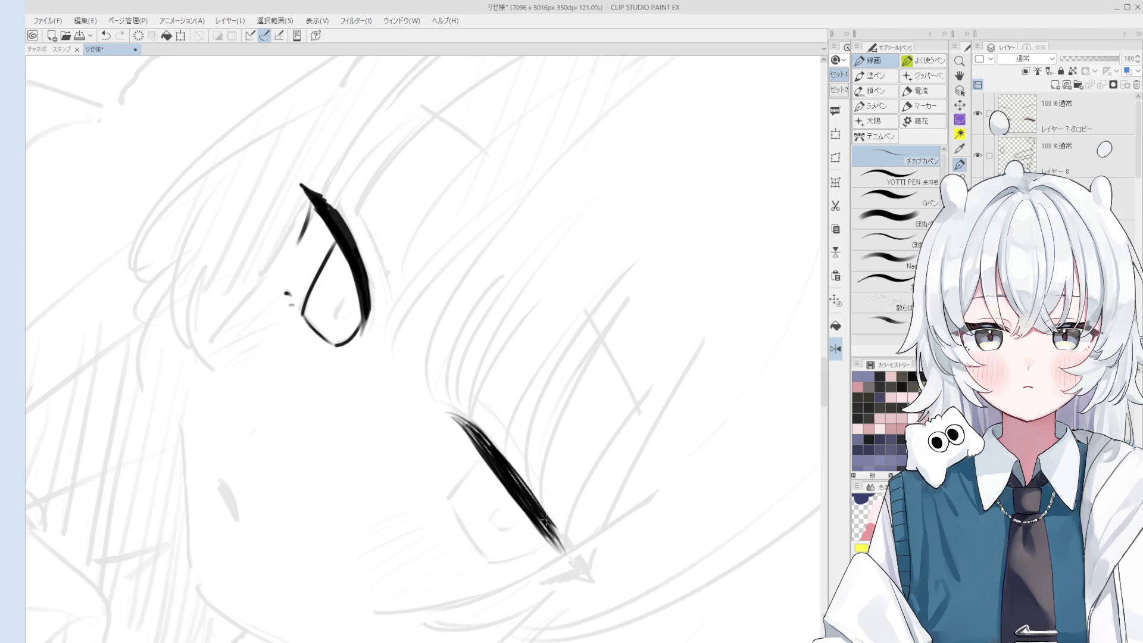
{"action": "key", "text": "ctrl+z"}
{"action": "left_click_drag", "start_coordinate": [503, 458], "coordinate": [590, 568]}
{"action": "key", "text": "ctrl+z"}
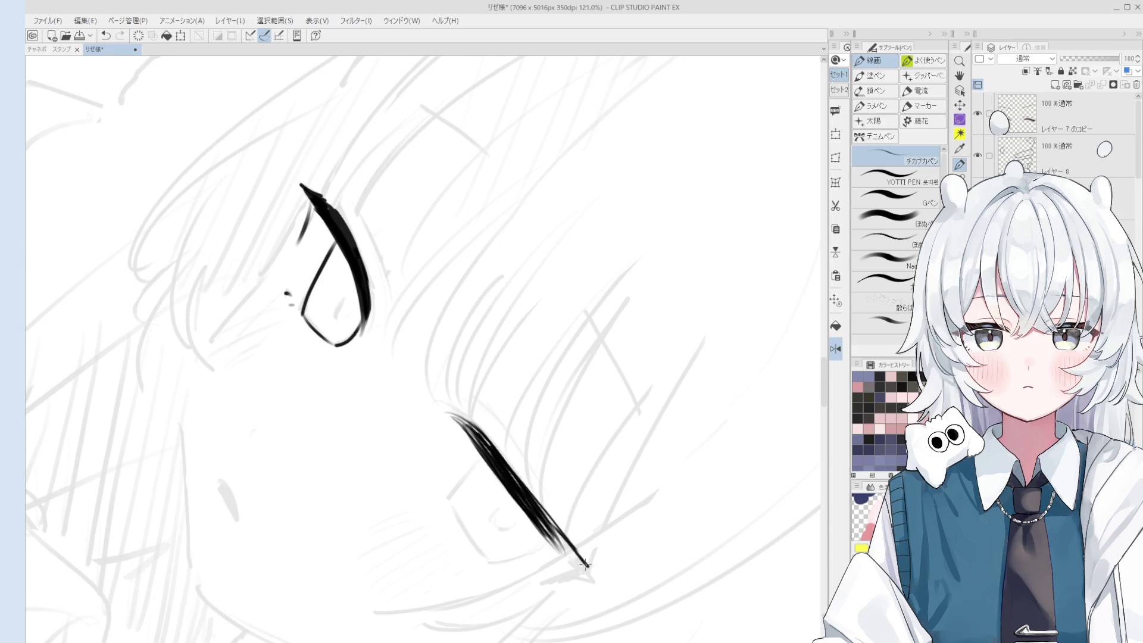
Reset the canvas rotation, touch up the lash tip, and pan so both eyes are visible.
{"action": "key", "text": "ctrl+@"}
{"action": "key", "text": "h"}
{"action": "scroll", "coordinate": [638, 297], "scroll_direction": "up", "scroll_amount": 2}
{"action": "key", "text": "e"}
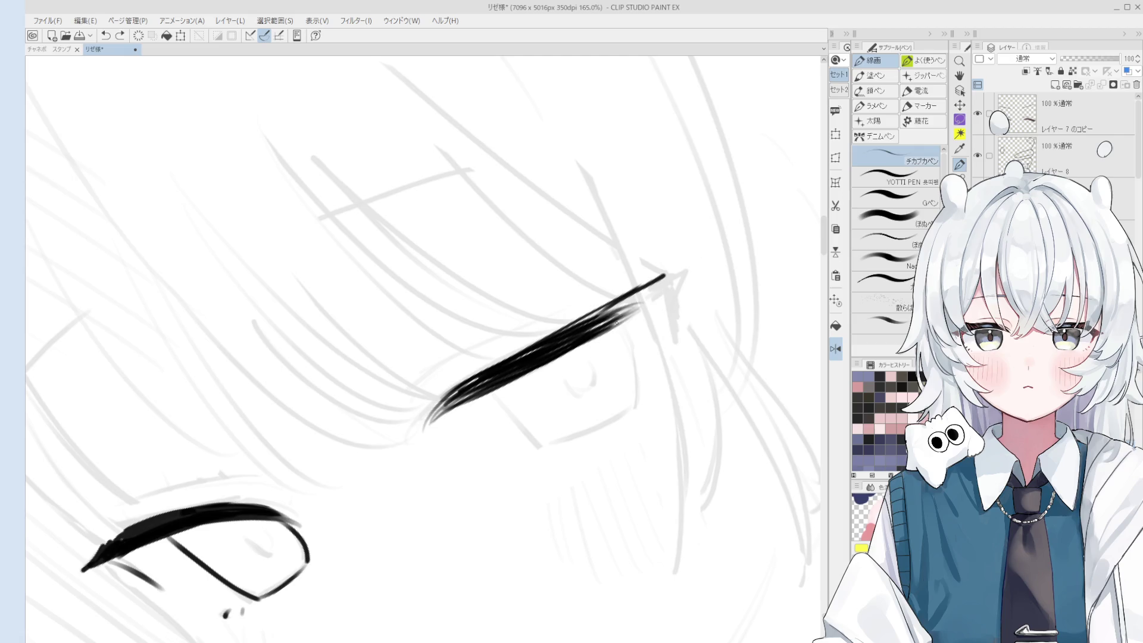
{"action": "key", "text": "p"}
{"action": "mouse_move", "coordinate": [640, 292]}
{"action": "left_mouse_down"}
{"action": "mouse_move", "coordinate": [698, 268]}
{"action": "mouse_move", "coordinate": [671, 296]}
{"action": "mouse_move", "coordinate": [638, 299]}
{"action": "left_mouse_up"}
{"action": "scroll", "coordinate": [672, 296], "scroll_direction": "down", "scroll_amount": 2}
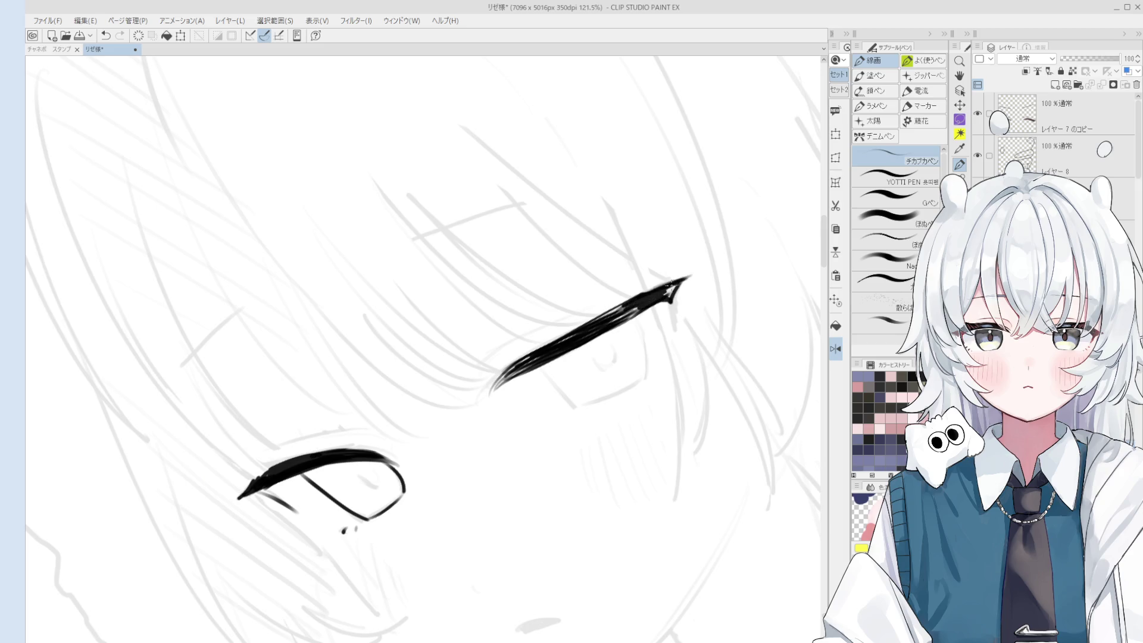
{"action": "scroll", "coordinate": [671, 309], "scroll_direction": "down", "scroll_amount": 5}
{"action": "key", "text": "space"}
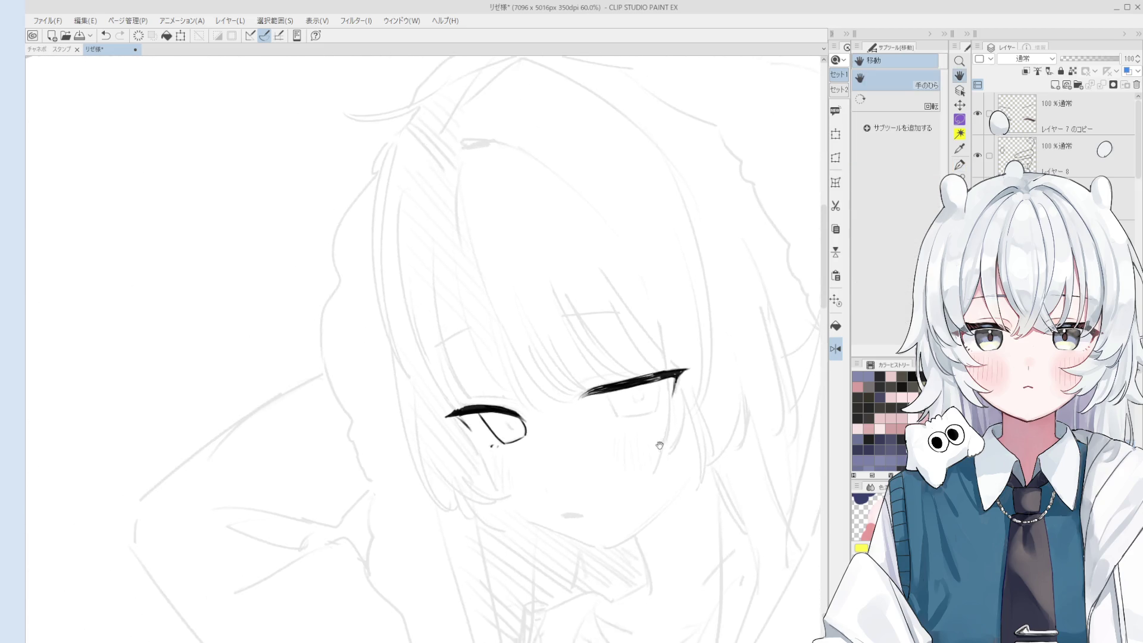
{"action": "left_click_drag", "start_coordinate": [655, 384], "coordinate": [658, 400]}
{"action": "scroll", "coordinate": [575, 371], "scroll_direction": "up", "scroll_amount": 6}
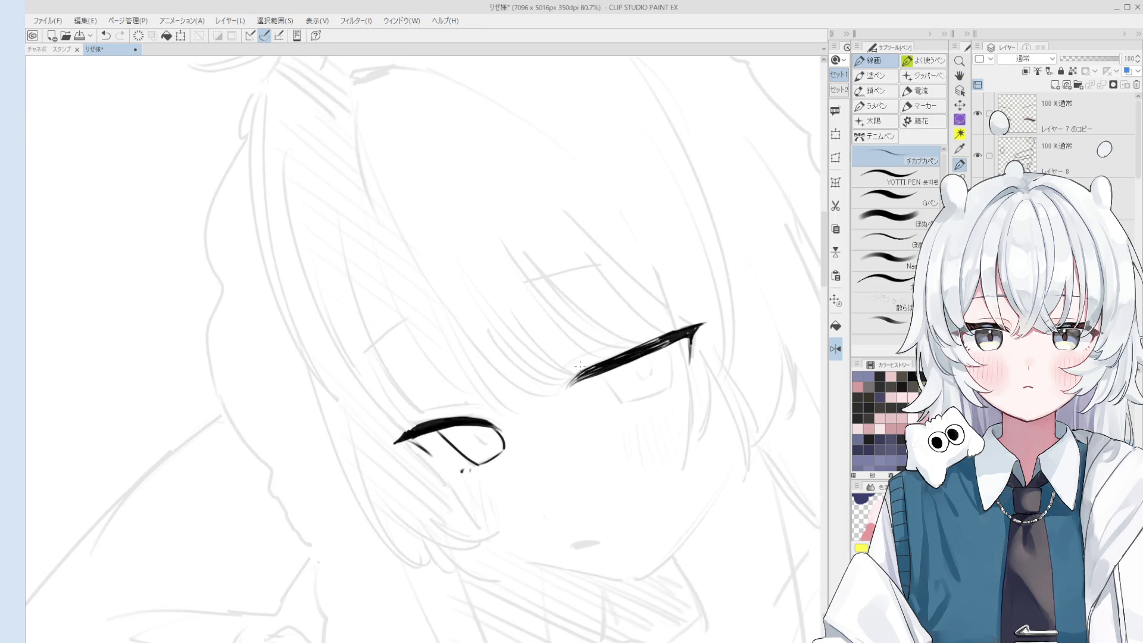
Ink the thin crease line above the second eye's lash, extending it to the right.
{"action": "key", "text": "ctrl+z"}
{"action": "left_click_drag", "start_coordinate": [538, 384], "coordinate": [619, 343]}
{"action": "key", "text": "ctrl+z"}
{"action": "left_click_drag", "start_coordinate": [538, 383], "coordinate": [688, 320]}
{"action": "key", "text": "ctrl+z"}
{"action": "mouse_move", "coordinate": [604, 344]}
{"action": "left_mouse_down"}
{"action": "mouse_move", "coordinate": [673, 323]}
{"action": "mouse_move", "coordinate": [658, 355]}
{"action": "mouse_move", "coordinate": [668, 335]}
{"action": "left_mouse_up"}
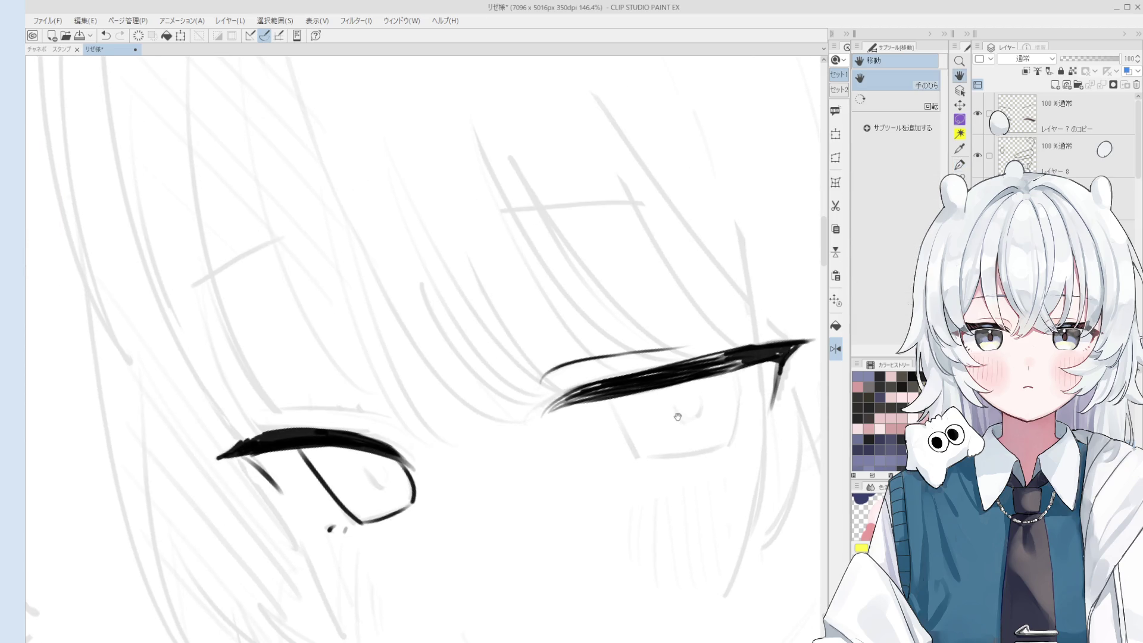
{"action": "scroll", "coordinate": [677, 417], "scroll_direction": "down", "scroll_amount": 2}
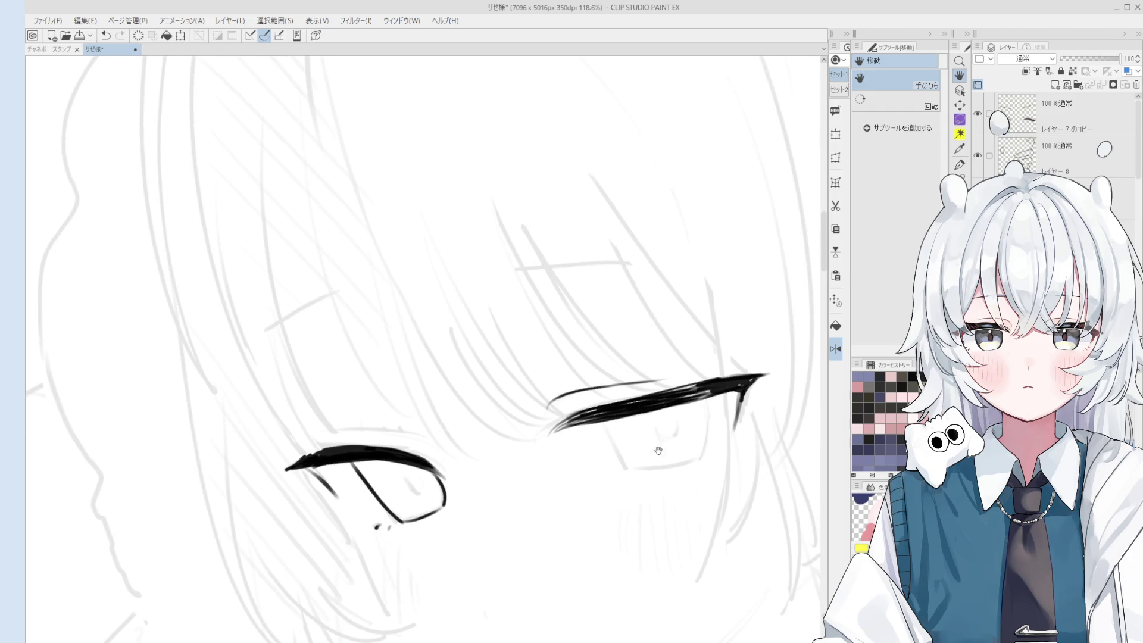
{"action": "key", "text": "p"}
{"action": "scroll", "coordinate": [661, 440], "scroll_direction": "up", "scroll_amount": 3}
Draw the outline below the lash and a vertical line at the eye's outer side.
{"action": "left_click_drag", "start_coordinate": [594, 412], "coordinate": [629, 481]}
{"action": "key", "text": "ctrl+z"}
{"action": "key", "text": "ctrl+y"}
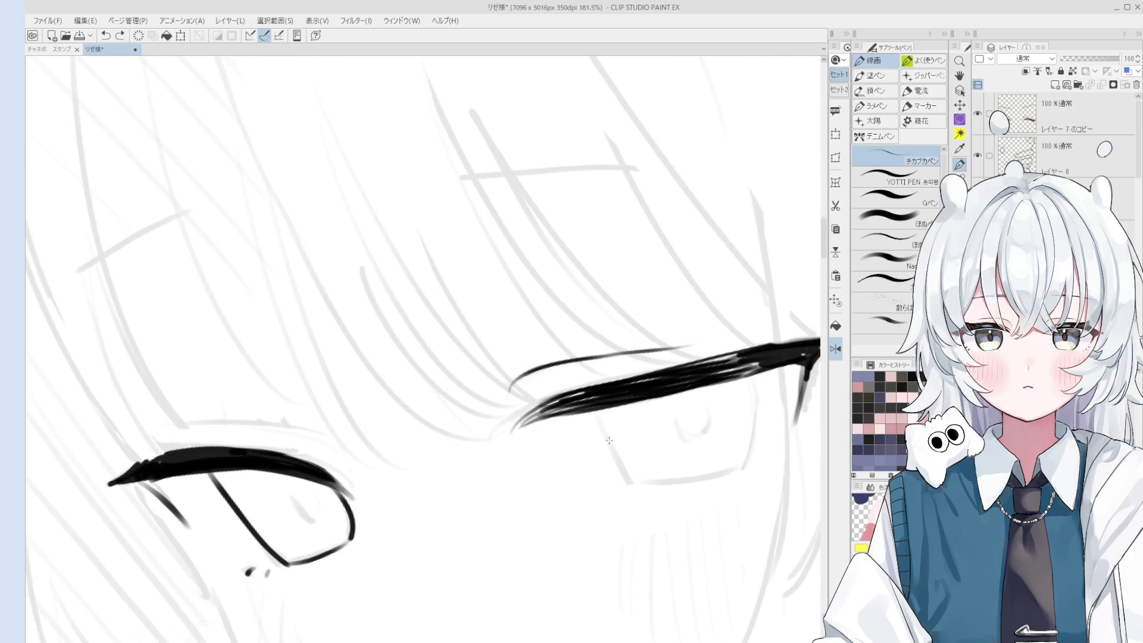
{"action": "key", "text": "ctrl+z"}
{"action": "left_click_drag", "start_coordinate": [593, 412], "coordinate": [630, 481]}
{"action": "scroll", "coordinate": [629, 481], "scroll_direction": "down", "scroll_amount": 2}
{"action": "mouse_move", "coordinate": [711, 410]}
{"action": "left_mouse_down"}
{"action": "mouse_move", "coordinate": [704, 466]}
{"action": "mouse_move", "coordinate": [684, 467]}
{"action": "left_mouse_up"}
{"action": "key", "text": "ctrl+z"}
Try a lower lid line under the second eye, then undo it.
{"action": "scroll", "coordinate": [704, 466], "scroll_direction": "down", "scroll_amount": 2}
{"action": "scroll", "coordinate": [542, 492], "scroll_direction": "up", "scroll_amount": 2}
{"action": "key", "text": "p"}
{"action": "scroll", "coordinate": [542, 491], "scroll_direction": "up", "scroll_amount": 1}
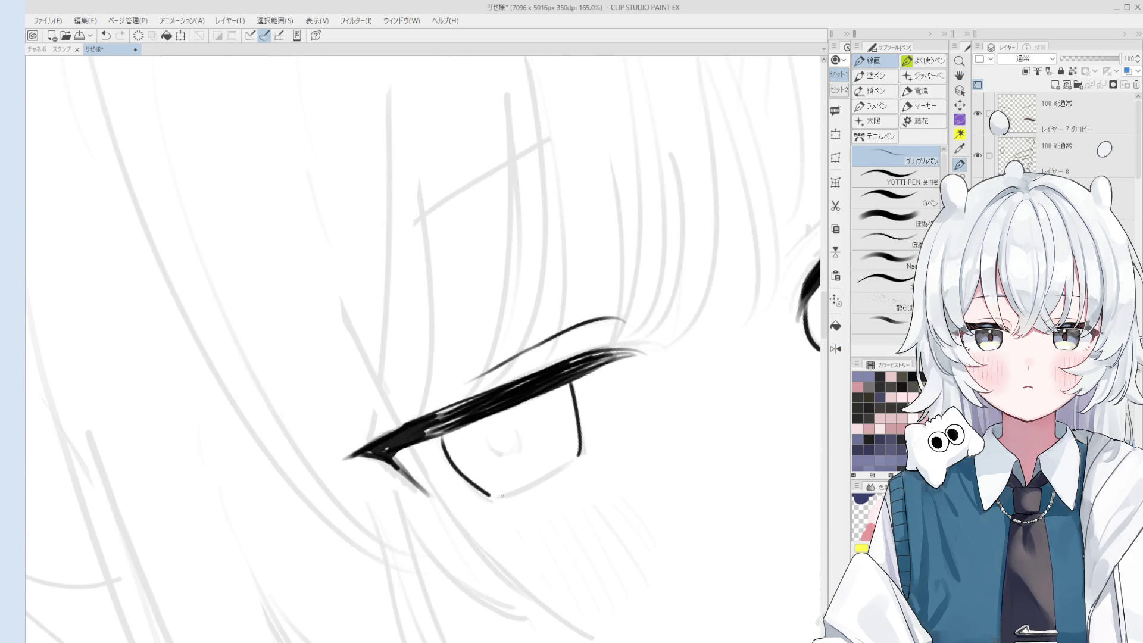
{"action": "mouse_move", "coordinate": [492, 497]}
{"action": "left_mouse_down"}
{"action": "mouse_move", "coordinate": [578, 457]}
{"action": "mouse_move", "coordinate": [651, 474]}
{"action": "left_mouse_up"}
{"action": "key", "text": "ctrl+z"}
Tidy the second eye with eraser touches and reset the canvas rotation.
{"action": "scroll", "coordinate": [549, 455], "scroll_direction": "down", "scroll_amount": 3}
{"action": "key", "text": "h"}
{"action": "scroll", "coordinate": [512, 494], "scroll_direction": "up", "scroll_amount": 3}
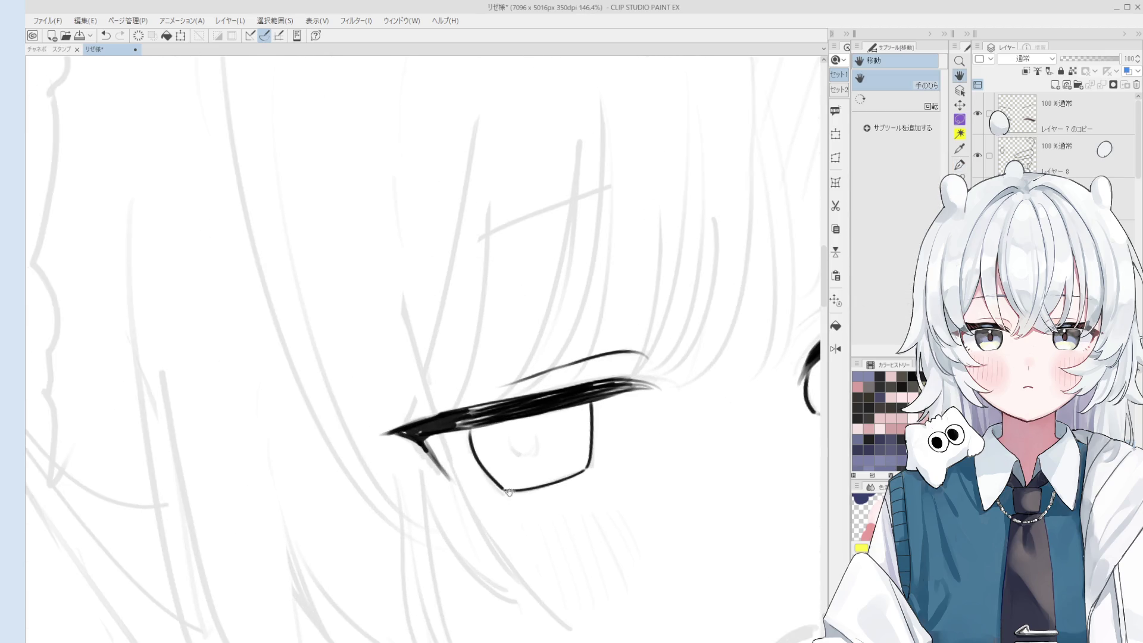
{"action": "key", "text": "p"}
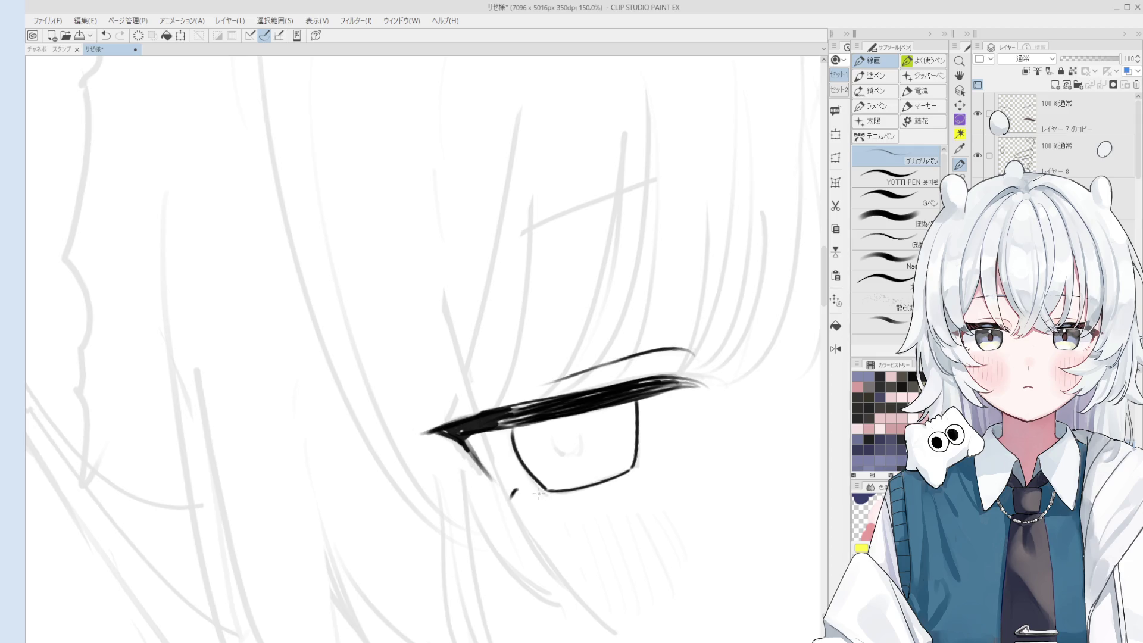
{"action": "scroll", "coordinate": [533, 496], "scroll_direction": "down", "scroll_amount": 2}
{"action": "key", "text": "e"}
{"action": "scroll", "coordinate": [528, 500], "scroll_direction": "down", "scroll_amount": 2}
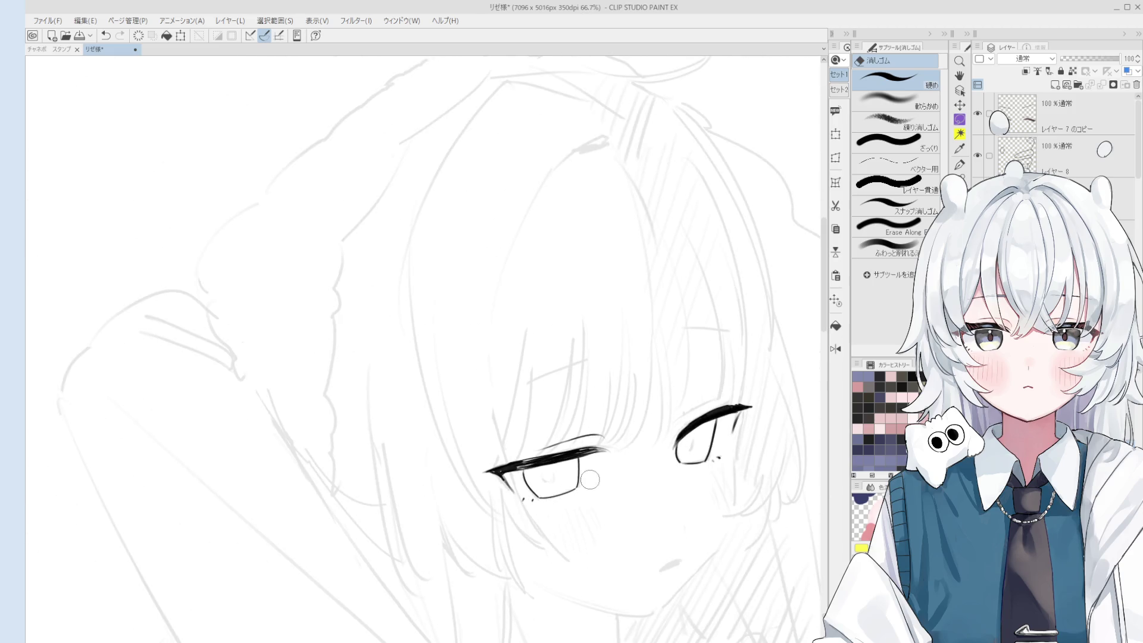
{"action": "scroll", "coordinate": [718, 463], "scroll_direction": "up", "scroll_amount": 4}
{"action": "key", "text": "p"}
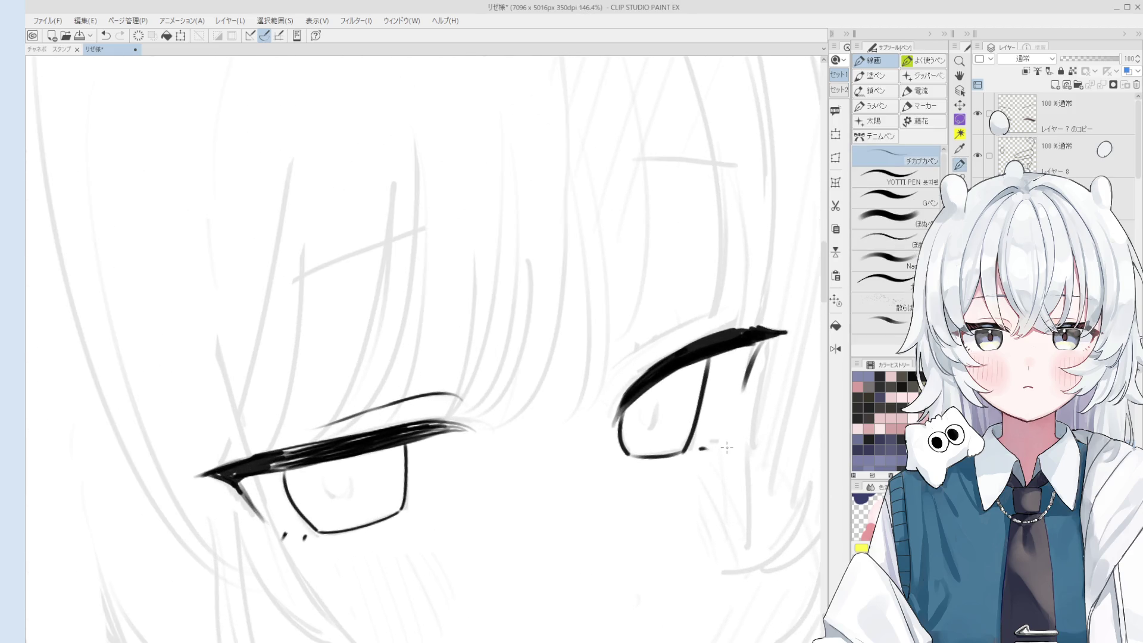
{"action": "scroll", "coordinate": [723, 442], "scroll_direction": "down", "scroll_amount": 2}
{"action": "scroll", "coordinate": [728, 443], "scroll_direction": "down", "scroll_amount": 3}
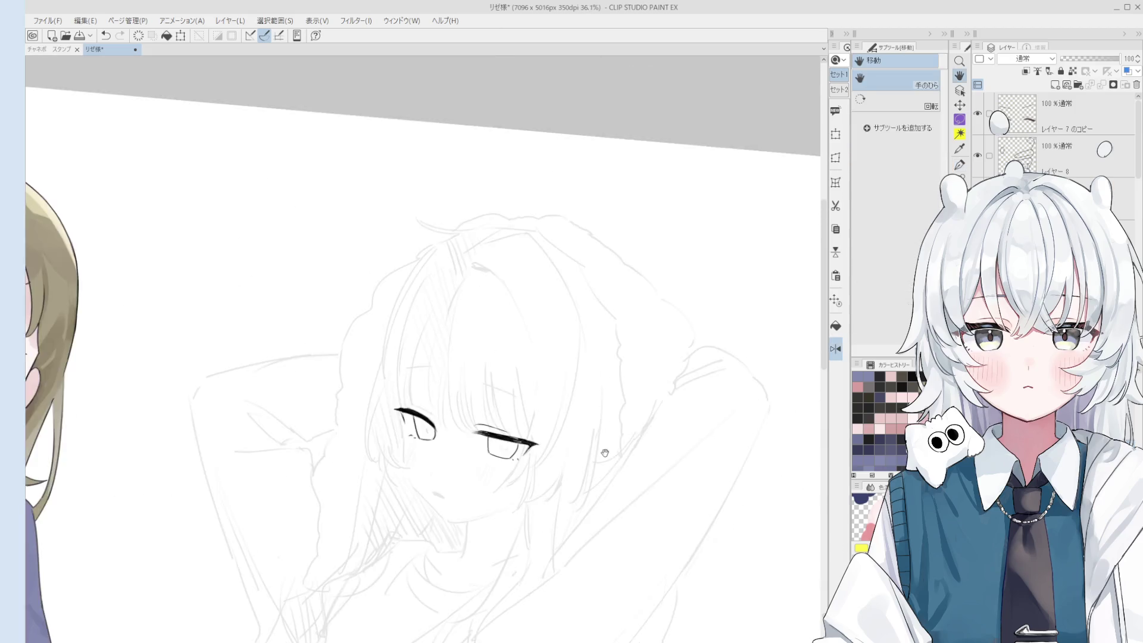
{"action": "scroll", "coordinate": [523, 492], "scroll_direction": "up", "scroll_amount": 4}
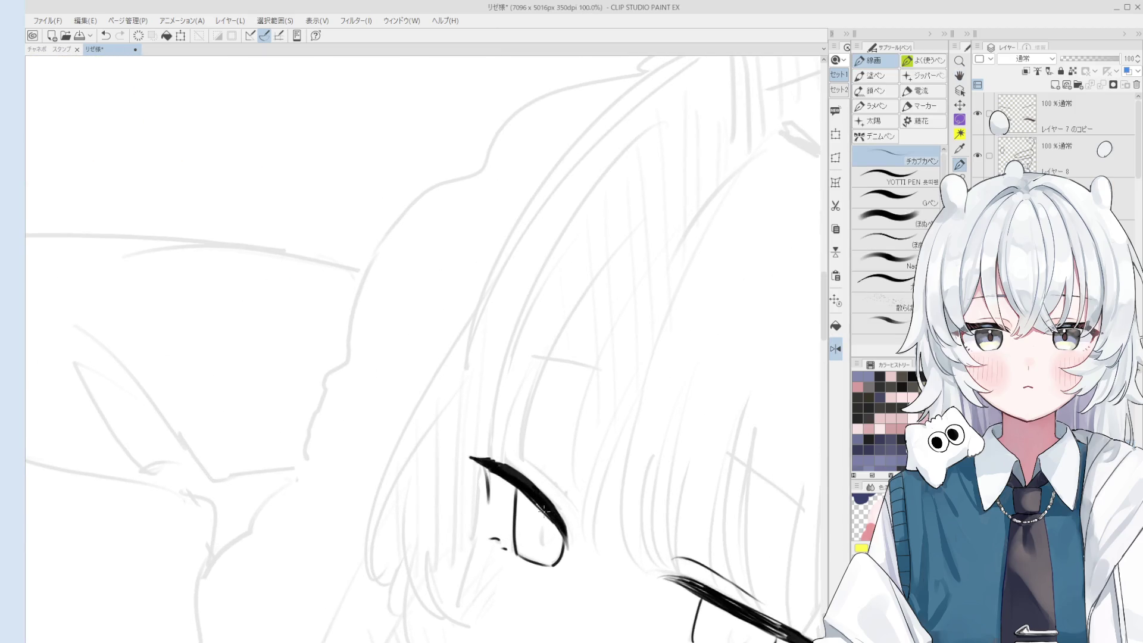
{"action": "scroll", "coordinate": [554, 517], "scroll_direction": "down", "scroll_amount": 2}
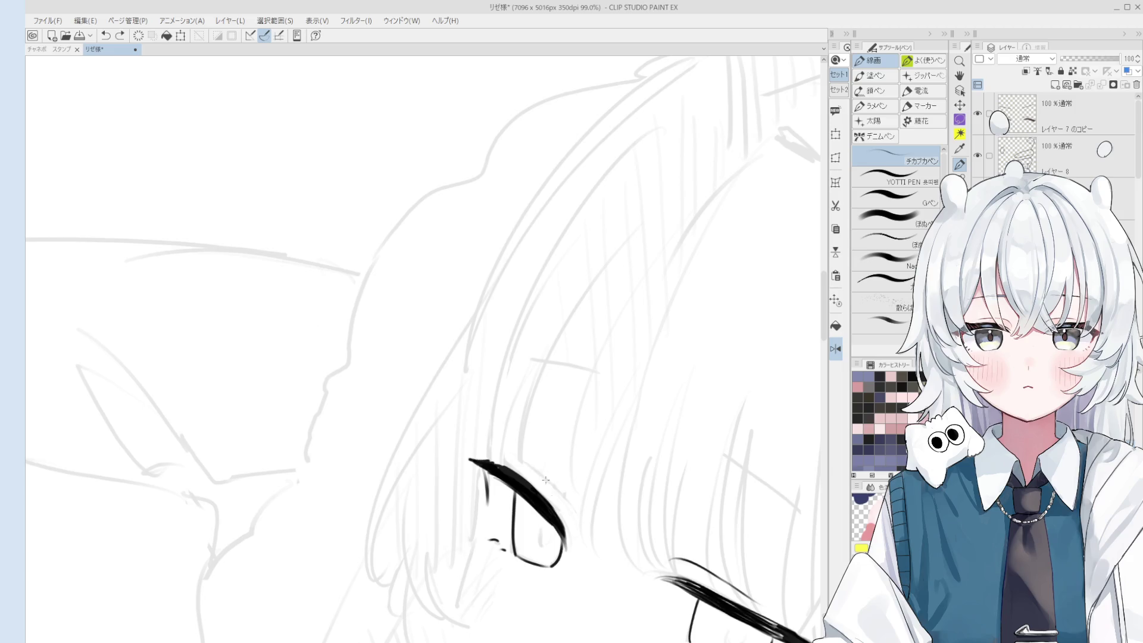
{"action": "scroll", "coordinate": [545, 479], "scroll_direction": "down", "scroll_amount": 2}
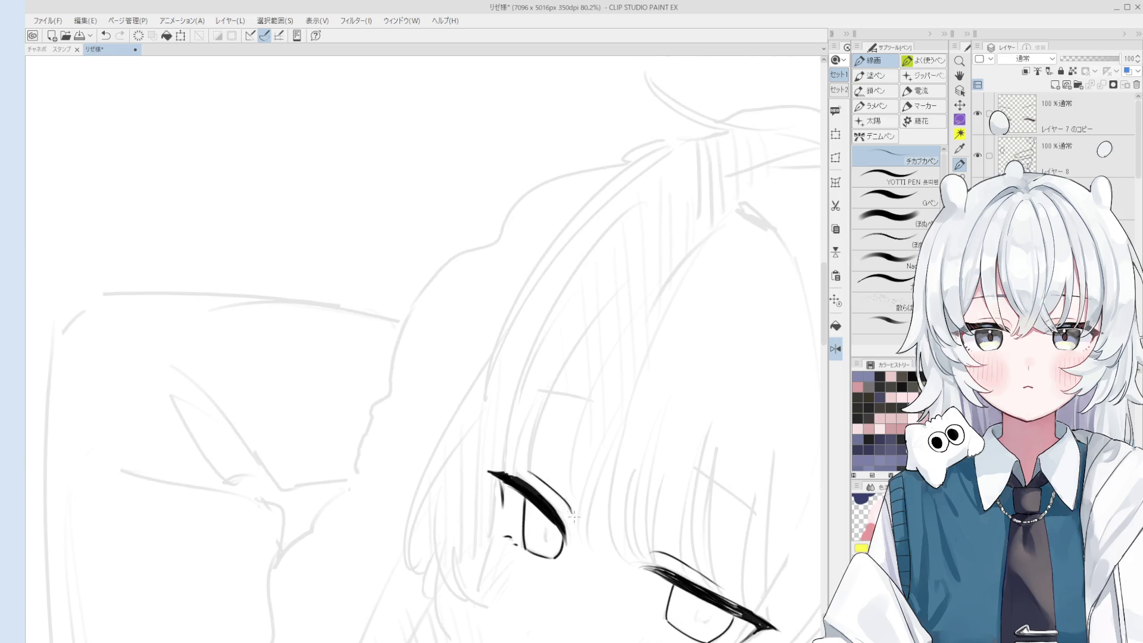
{"action": "key", "text": "space"}
{"action": "scroll", "coordinate": [588, 516], "scroll_direction": "up", "scroll_amount": 2}
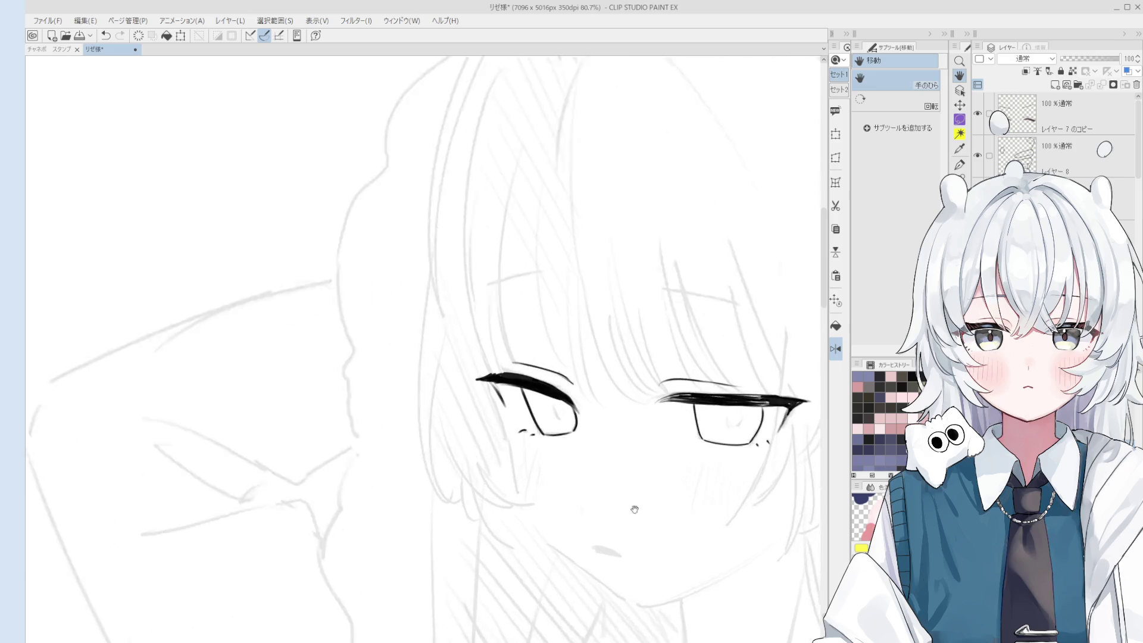
Draw and undo the mouth's lower line, then rotate and re-centre the canvas around the mouth.
{"action": "scroll", "coordinate": [588, 516], "scroll_direction": "up", "scroll_amount": 1}
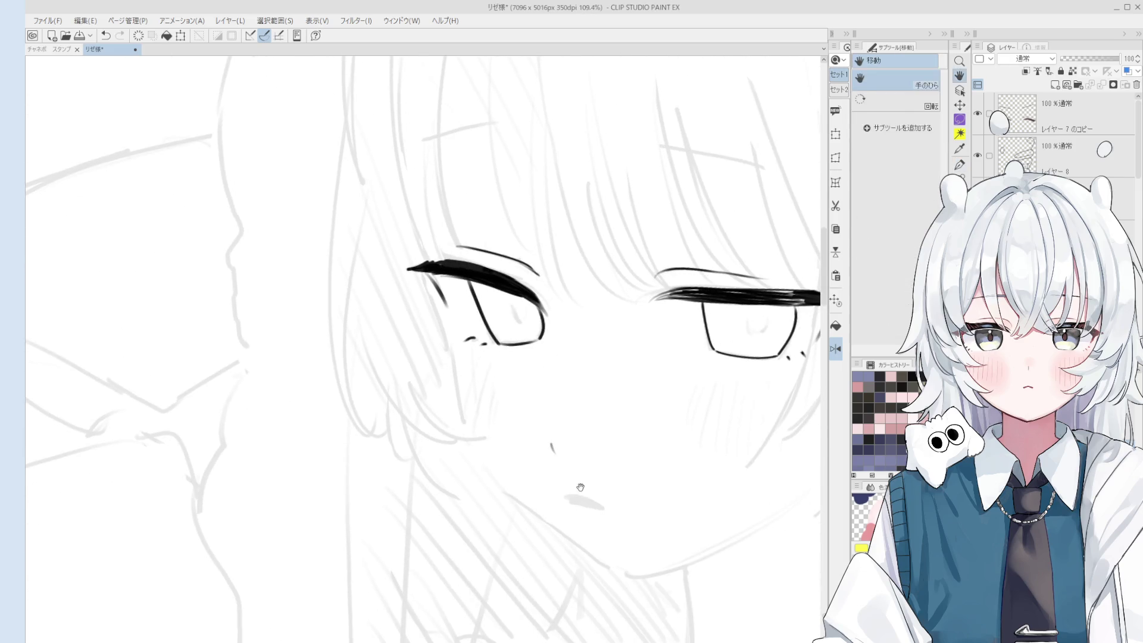
{"action": "left_click_drag", "start_coordinate": [569, 499], "coordinate": [604, 510]}
{"action": "key", "text": "ctrl+z"}
{"action": "key", "text": "ctrl+z"}
{"action": "key", "text": "ctrl+z"}
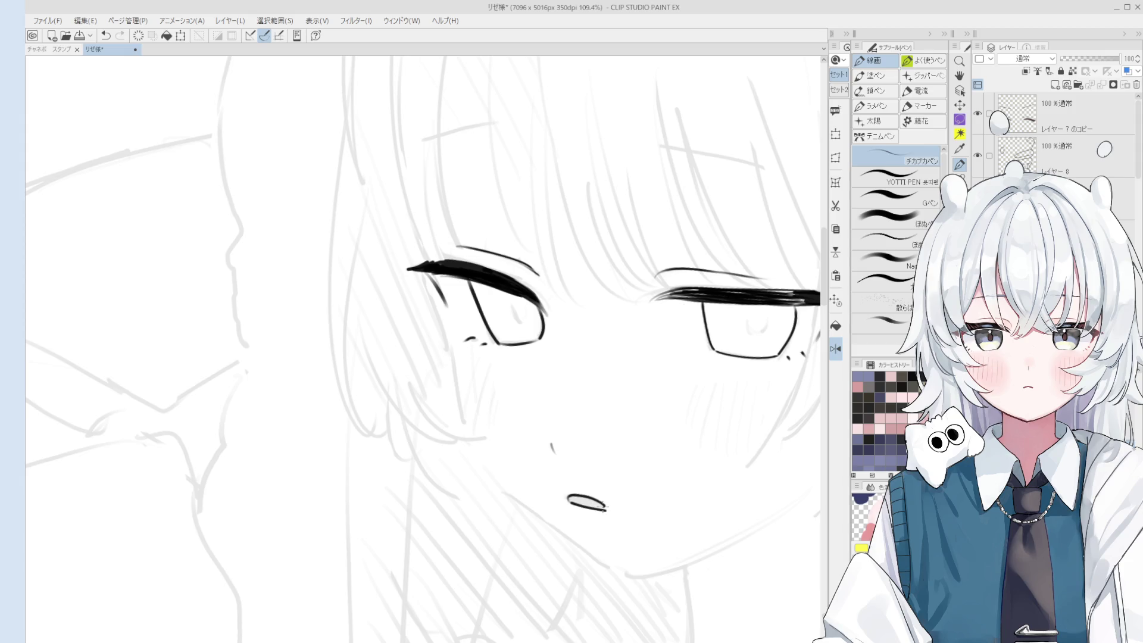
{"action": "scroll", "coordinate": [592, 509], "scroll_direction": "down", "scroll_amount": 3}
{"action": "key", "text": "asciicircum"}
{"action": "scroll", "coordinate": [512, 494], "scroll_direction": "up", "scroll_amount": 4}
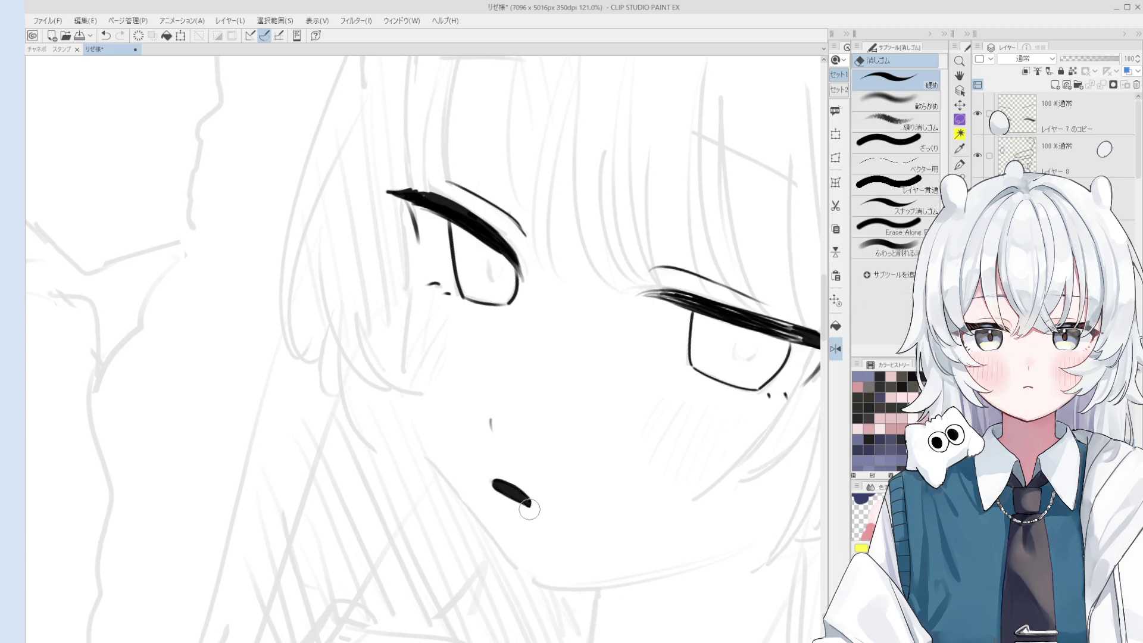
{"action": "scroll", "coordinate": [570, 426], "scroll_direction": "down", "scroll_amount": 15}
{"action": "key", "text": "h"}
{"action": "left_click_drag", "start_coordinate": [582, 456], "coordinate": [590, 461]}
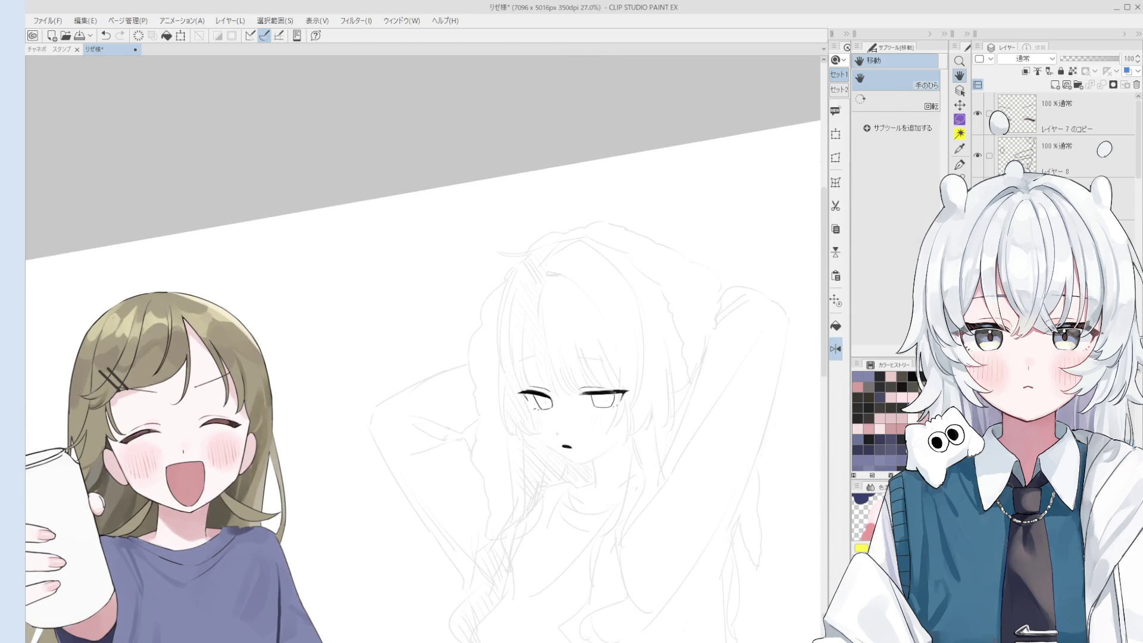
Ink the lash line above the eye, redrawing it once.
{"action": "scroll", "coordinate": [576, 381], "scroll_direction": "up", "scroll_amount": 12}
{"action": "key", "text": "o"}
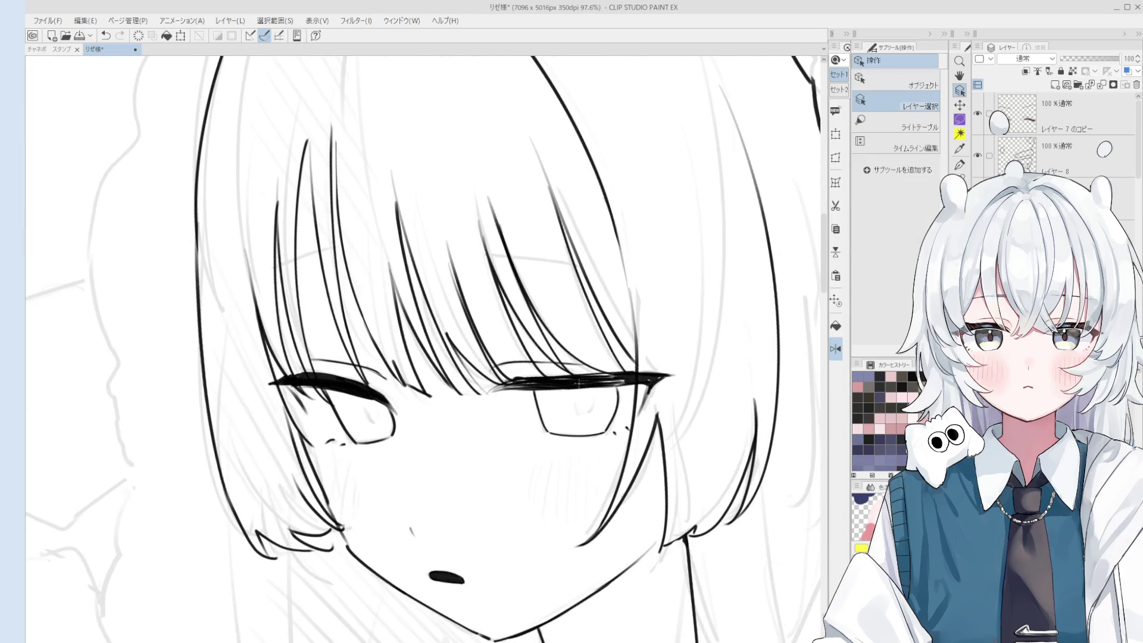
{"action": "key", "text": "p"}
{"action": "scroll", "coordinate": [578, 378], "scroll_direction": "down", "scroll_amount": 3}
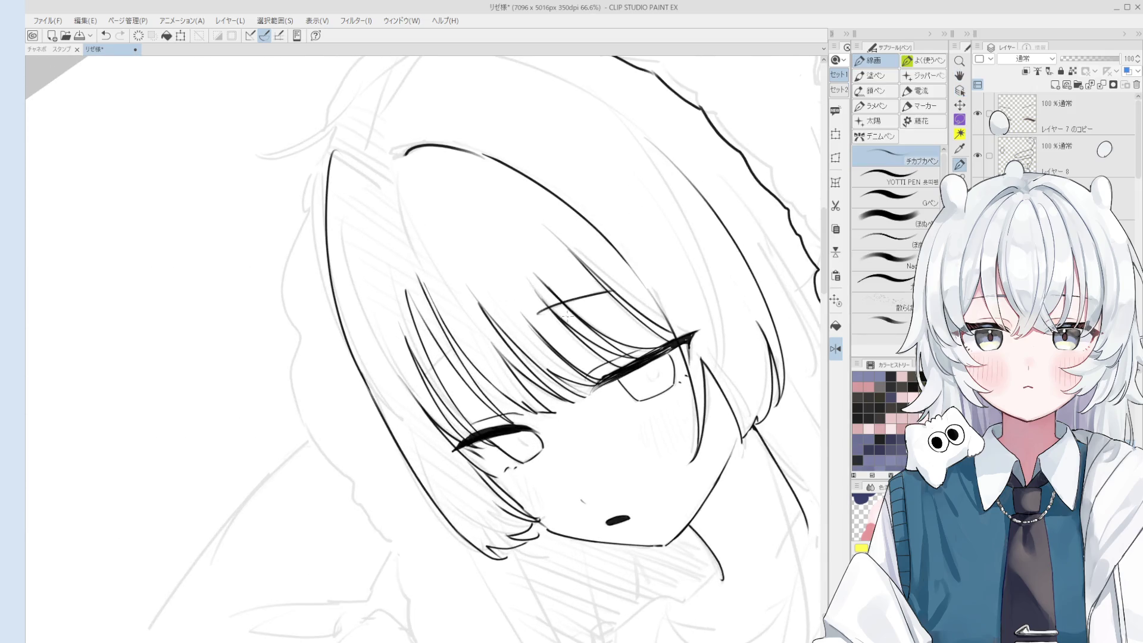
{"action": "left_click_drag", "start_coordinate": [539, 316], "coordinate": [643, 284]}
{"action": "key", "text": "ctrl+z"}
{"action": "left_click_drag", "start_coordinate": [530, 320], "coordinate": [641, 284]}
Rotate the canvas and ink a strand line across the bangs.
{"action": "key", "text": "asciicircum"}
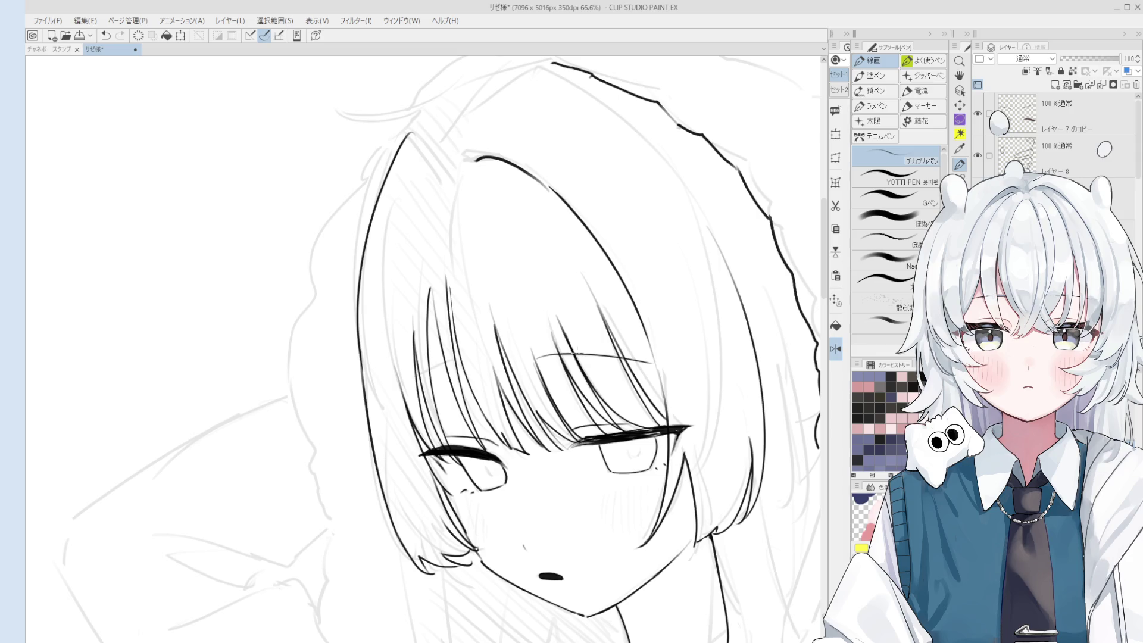
{"action": "left_click_drag", "start_coordinate": [575, 347], "coordinate": [535, 271]}
{"action": "key", "text": "e"}
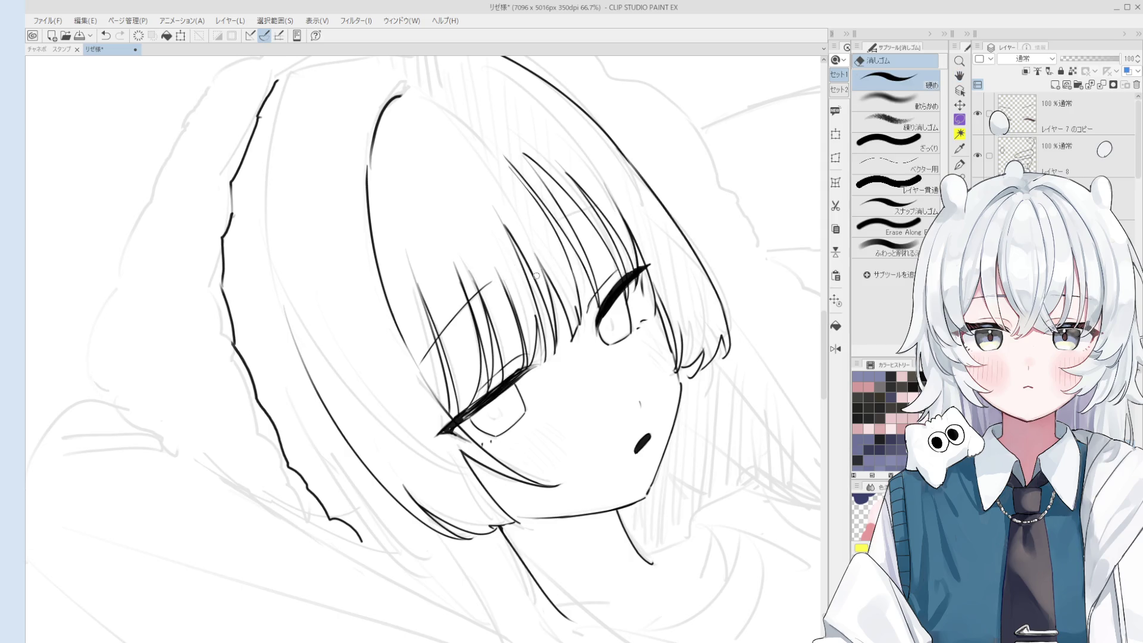
{"action": "scroll", "coordinate": [536, 275], "scroll_direction": "up", "scroll_amount": 3}
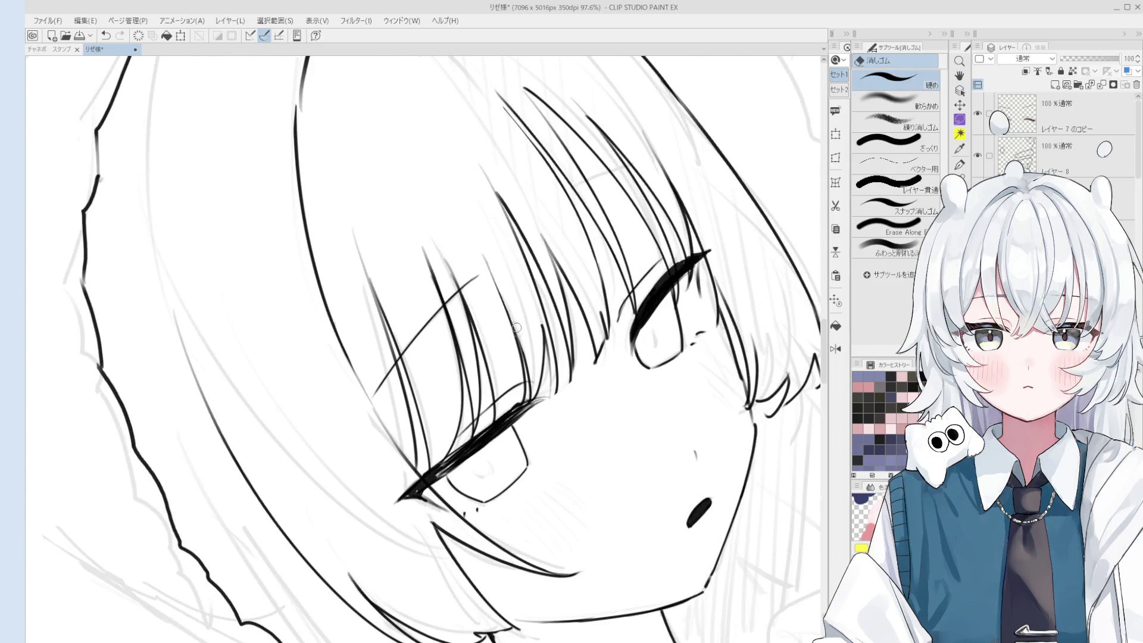
{"action": "key", "text": "p"}
{"action": "scroll", "coordinate": [503, 303], "scroll_direction": "down", "scroll_amount": 2}
{"action": "mouse_move", "coordinate": [503, 303]}
{"action": "left_mouse_down"}
{"action": "mouse_move", "coordinate": [551, 206]}
{"action": "mouse_move", "coordinate": [589, 253]}
{"action": "left_mouse_up"}
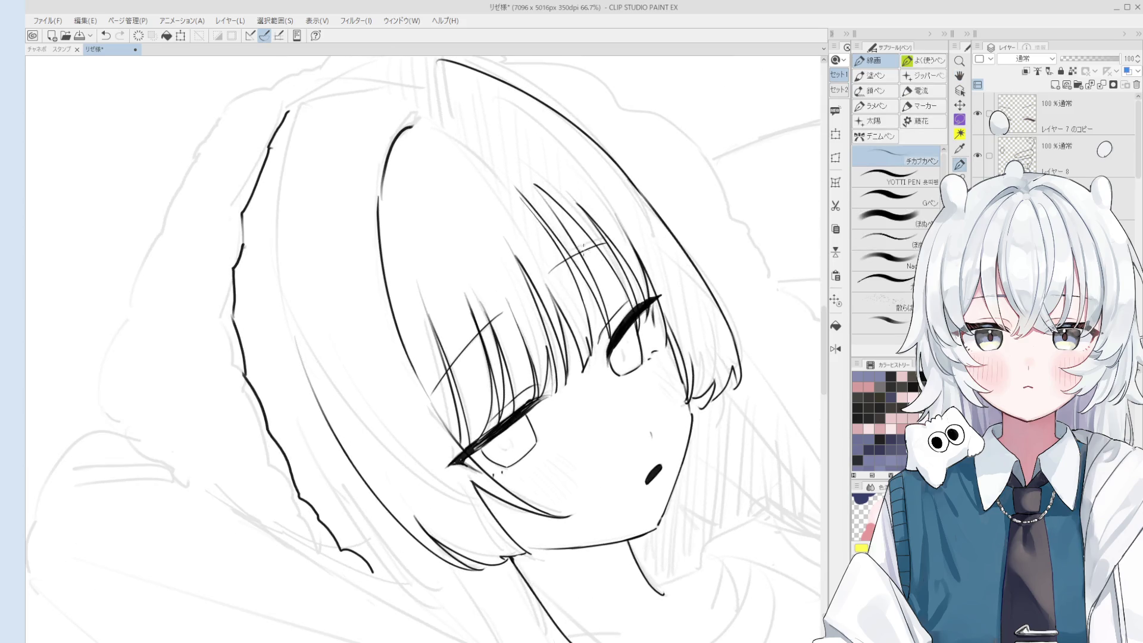
Add a short strand to the bangs, redrawing it once.
{"action": "key", "text": "e"}
{"action": "scroll", "coordinate": [503, 304], "scroll_direction": "up", "scroll_amount": 4}
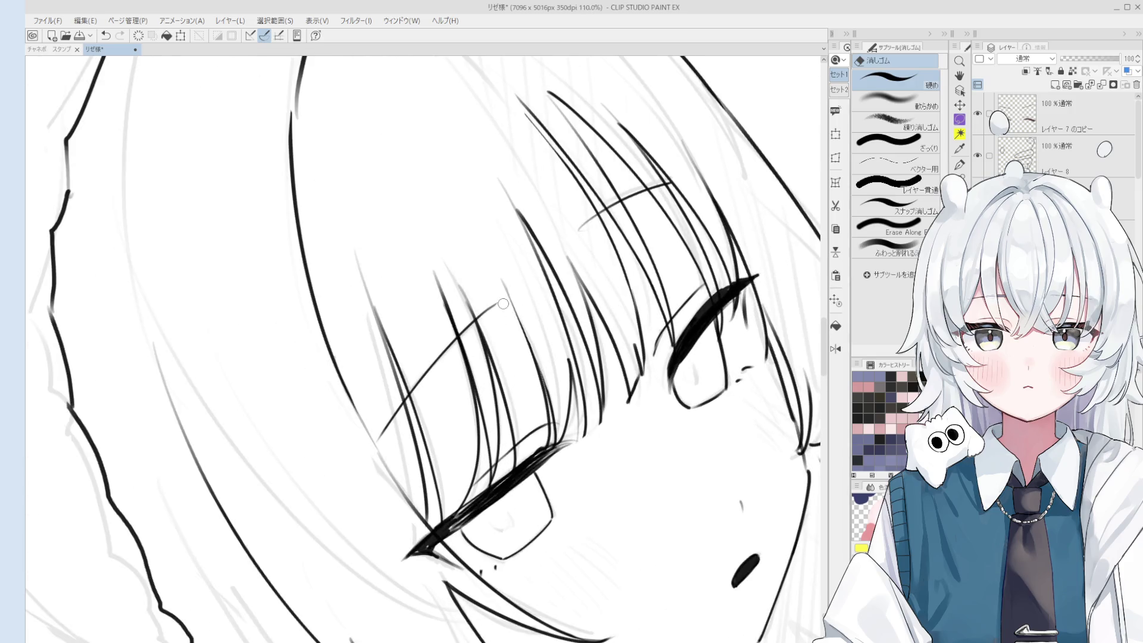
{"action": "scroll", "coordinate": [640, 216], "scroll_direction": "down", "scroll_amount": 3}
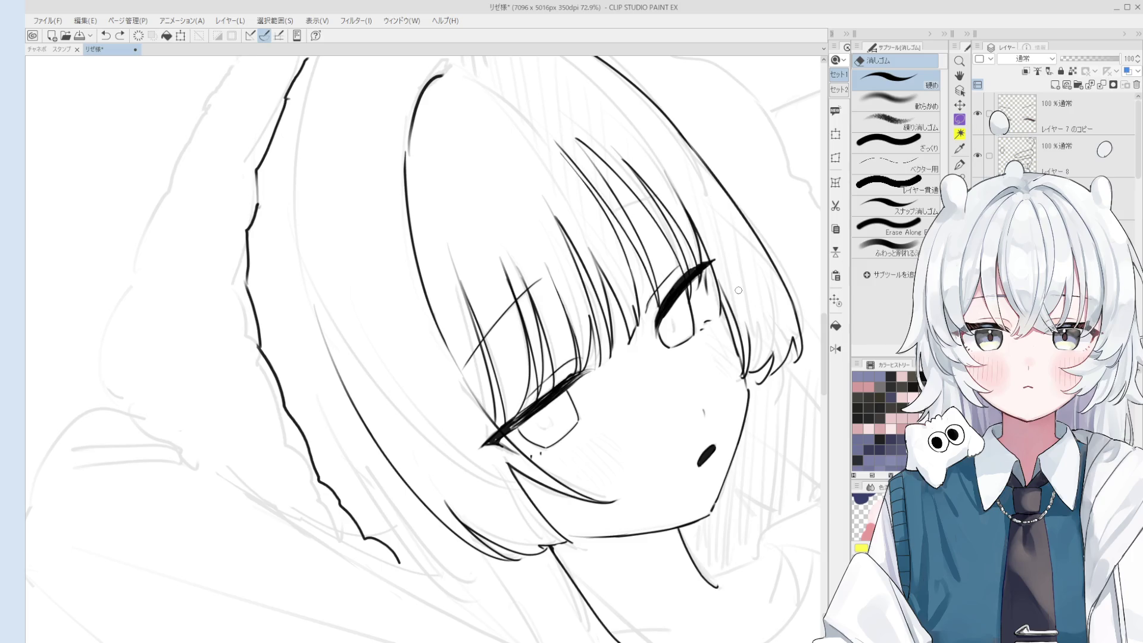
{"action": "key", "text": "p"}
{"action": "scroll", "coordinate": [640, 232], "scroll_direction": "down", "scroll_amount": 2}
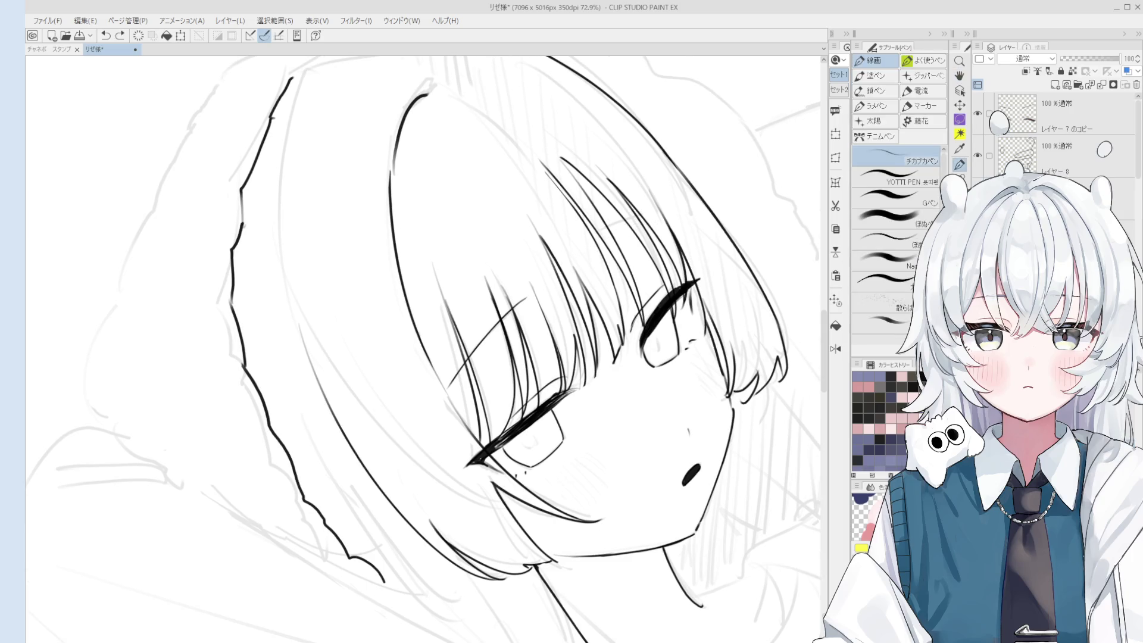
{"action": "left_click_drag", "start_coordinate": [595, 242], "coordinate": [661, 218]}
{"action": "key", "text": "ctrl+z"}
{"action": "scroll", "coordinate": [629, 251], "scroll_direction": "down", "scroll_amount": 1}
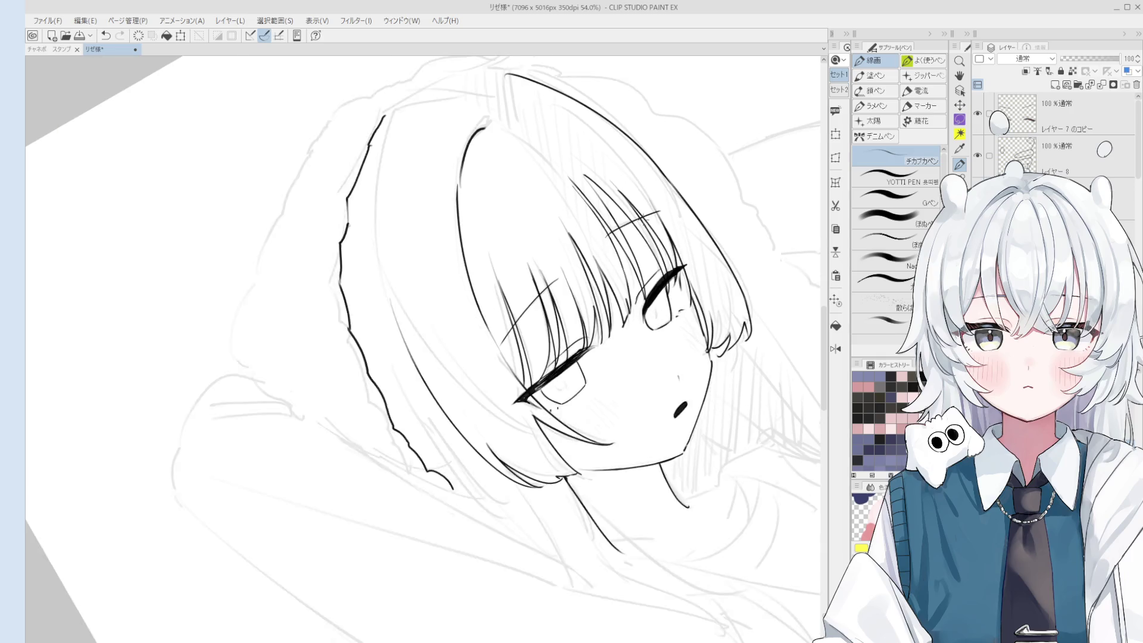
{"action": "left_click_drag", "start_coordinate": [625, 271], "coordinate": [678, 257]}
Undo the last bangs strand and tidy the lines with the eraser.
{"action": "key", "text": "ctrl+z"}
{"action": "key", "text": "ctrl+z"}
{"action": "scroll", "coordinate": [672, 258], "scroll_direction": "down", "scroll_amount": 1}
{"action": "scroll", "coordinate": [623, 267], "scroll_direction": "up", "scroll_amount": 2}
{"action": "key", "text": "e"}
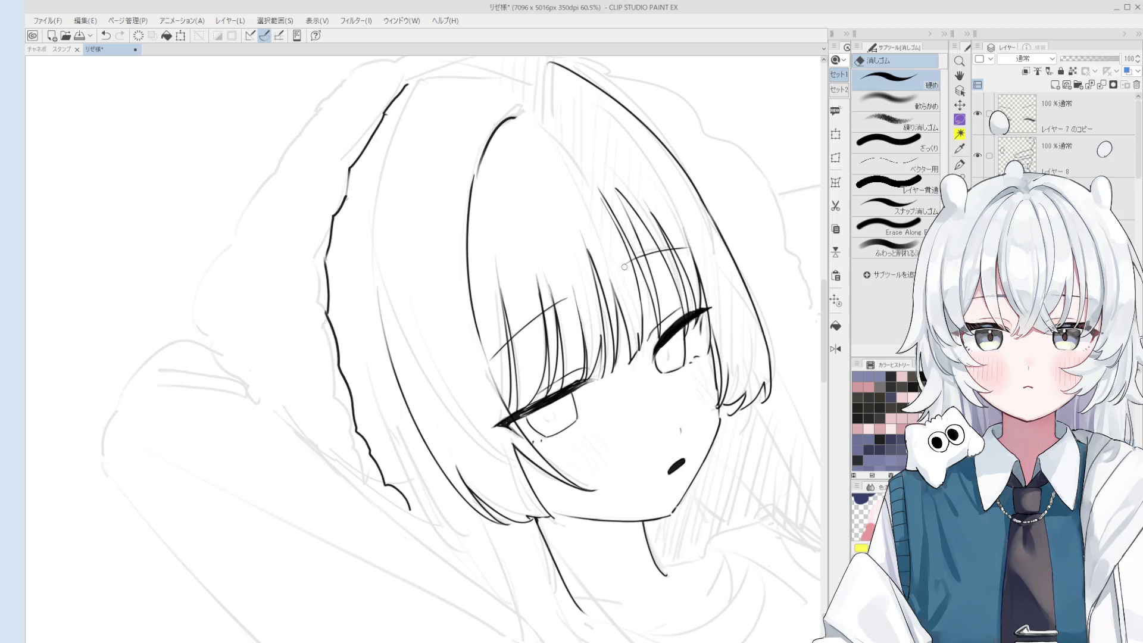
{"action": "scroll", "coordinate": [625, 268], "scroll_direction": "down", "scroll_amount": 2}
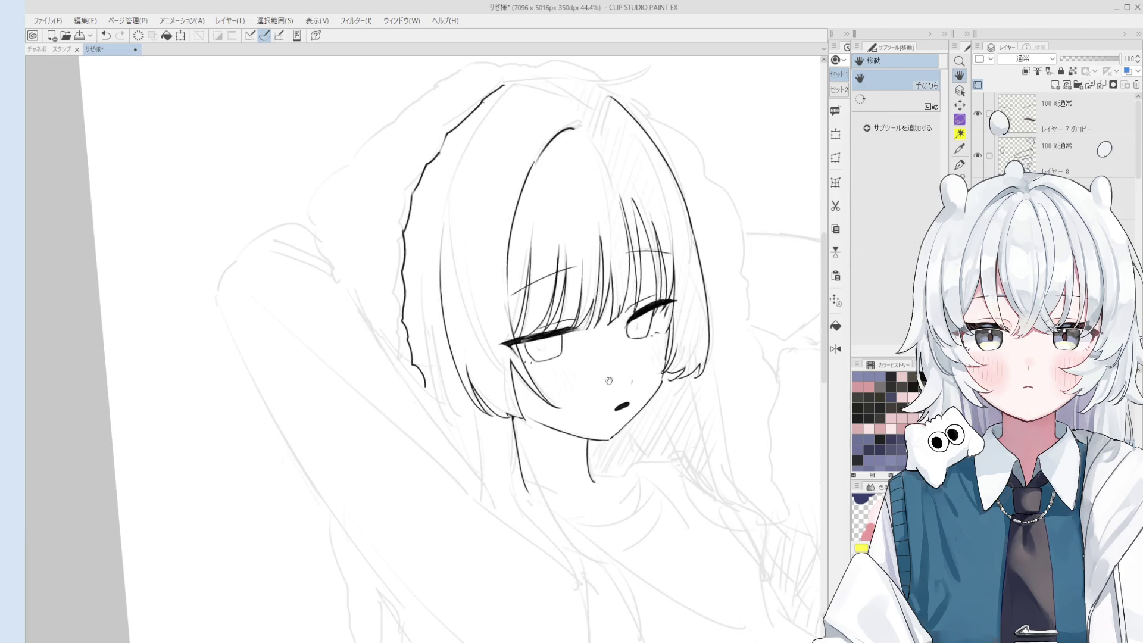
{"action": "key", "text": "o"}
{"action": "scroll", "coordinate": [643, 313], "scroll_direction": "up", "scroll_amount": 3}
Hatch short vertical blush lines on the first cheek, mirroring the canvas view.
{"action": "key", "text": "p"}
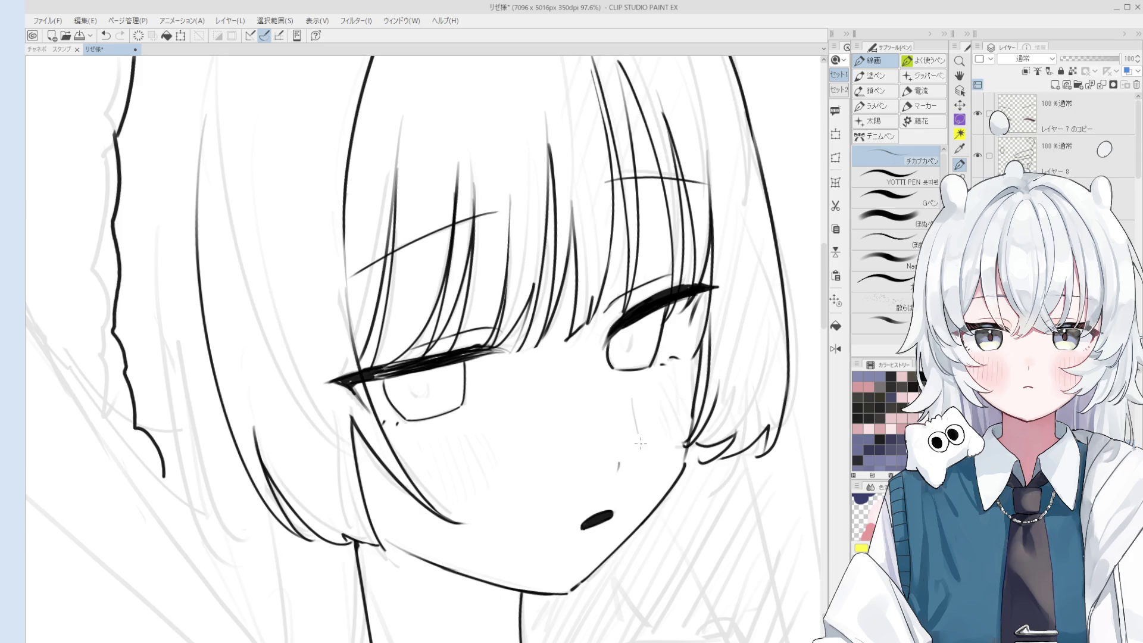
{"action": "left_click_drag", "start_coordinate": [641, 416], "coordinate": [646, 462]}
{"action": "mouse_move", "coordinate": [655, 396]}
{"action": "left_mouse_down"}
{"action": "mouse_move", "coordinate": [652, 459]}
{"action": "mouse_move", "coordinate": [670, 461]}
{"action": "mouse_move", "coordinate": [681, 437]}
{"action": "left_mouse_up"}
{"action": "key", "text": "e"}
{"action": "key", "text": "p"}
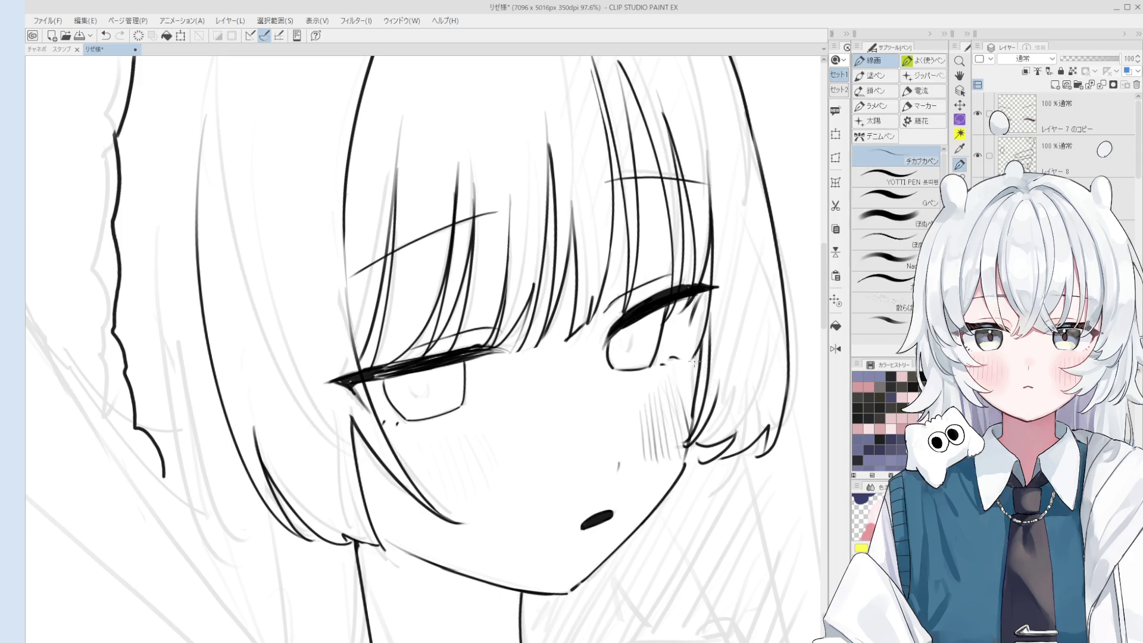
{"action": "left_click_drag", "start_coordinate": [696, 358], "coordinate": [692, 414]}
{"action": "key", "text": "ctrl+z"}
{"action": "left_click_drag", "start_coordinate": [701, 333], "coordinate": [693, 443]}
{"action": "key", "text": "h"}
{"action": "mouse_move", "coordinate": [701, 285]}
{"action": "left_mouse_down"}
{"action": "mouse_move", "coordinate": [695, 390]}
{"action": "mouse_move", "coordinate": [527, 452]}
{"action": "mouse_move", "coordinate": [534, 416]}
{"action": "mouse_move", "coordinate": [541, 439]}
{"action": "left_mouse_up"}
{"action": "left_click_drag", "start_coordinate": [538, 397], "coordinate": [574, 482]}
Hatch matching short blush strokes on the right cheek.
{"action": "scroll", "coordinate": [557, 443], "scroll_direction": "down", "scroll_amount": 1}
{"action": "left_click_drag", "start_coordinate": [631, 441], "coordinate": [674, 416]}
{"action": "key", "text": "p"}
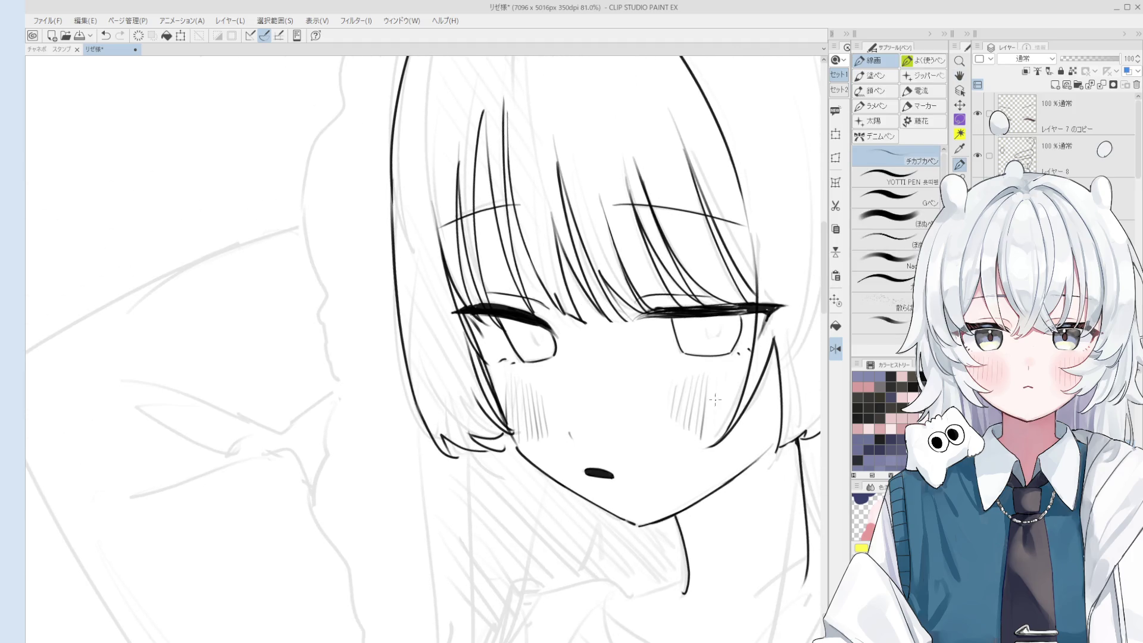
{"action": "left_click_drag", "start_coordinate": [706, 435], "coordinate": [713, 380]}
{"action": "key", "text": "ctrl+z"}
{"action": "left_click_drag", "start_coordinate": [706, 438], "coordinate": [718, 384]}
{"action": "key", "text": "ctrl+z"}
{"action": "key", "text": "ctrl+z"}
{"action": "key", "text": "ctrl+z"}
{"action": "key", "text": "ctrl+z"}
{"action": "key", "text": "ctrl+z"}
{"action": "key", "text": "ctrl+z"}
{"action": "left_click_drag", "start_coordinate": [726, 433], "coordinate": [718, 381]}
{"action": "key", "text": "ctrl+z"}
{"action": "left_click_drag", "start_coordinate": [725, 434], "coordinate": [719, 400]}
Draw a curved pupil line in the left eye after discarding a trial stroke in the right eye.
{"action": "scroll", "coordinate": [737, 390], "scroll_direction": "up", "scroll_amount": 3}
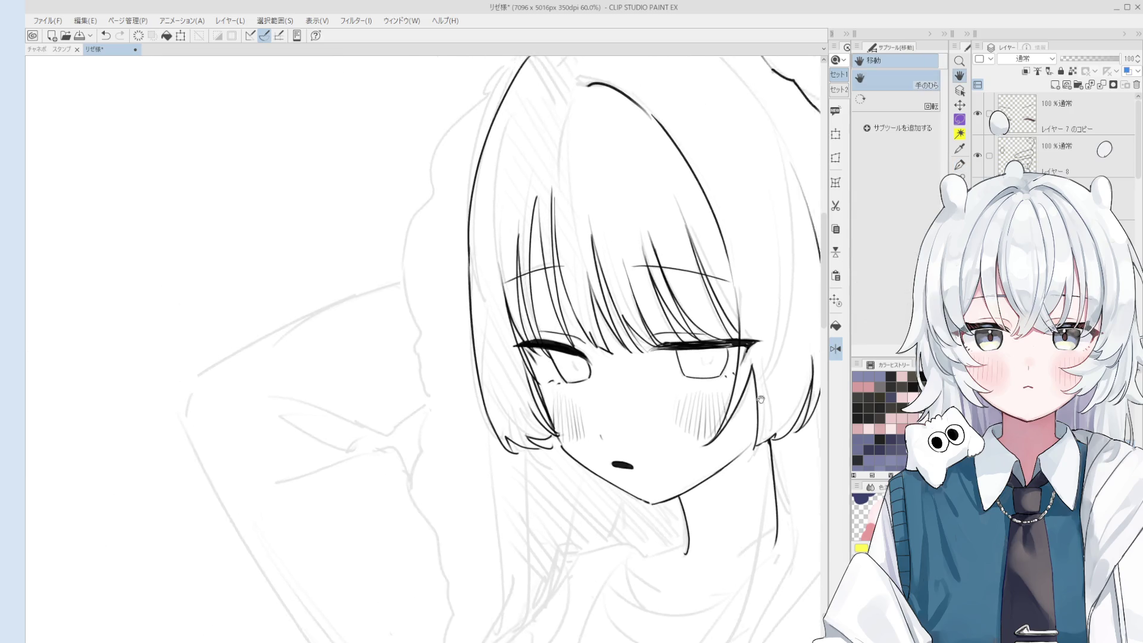
{"action": "scroll", "coordinate": [686, 370], "scroll_direction": "up", "scroll_amount": 2}
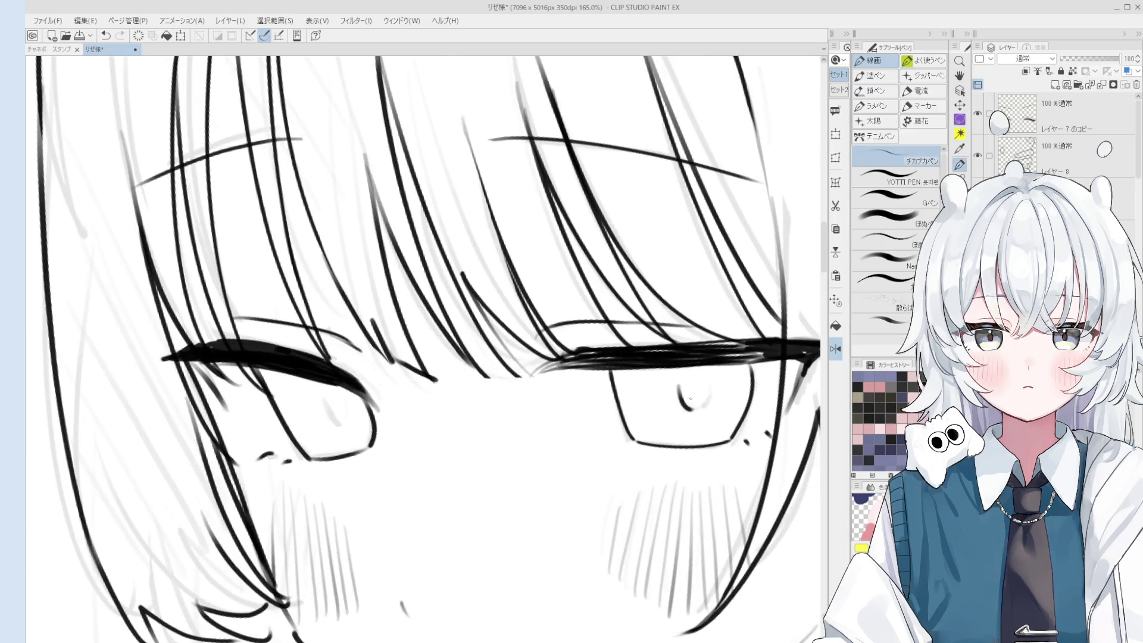
{"action": "left_click_drag", "start_coordinate": [704, 382], "coordinate": [696, 407]}
{"action": "key", "text": "ctrl+z"}
{"action": "scroll", "coordinate": [695, 407], "scroll_direction": "down", "scroll_amount": 3}
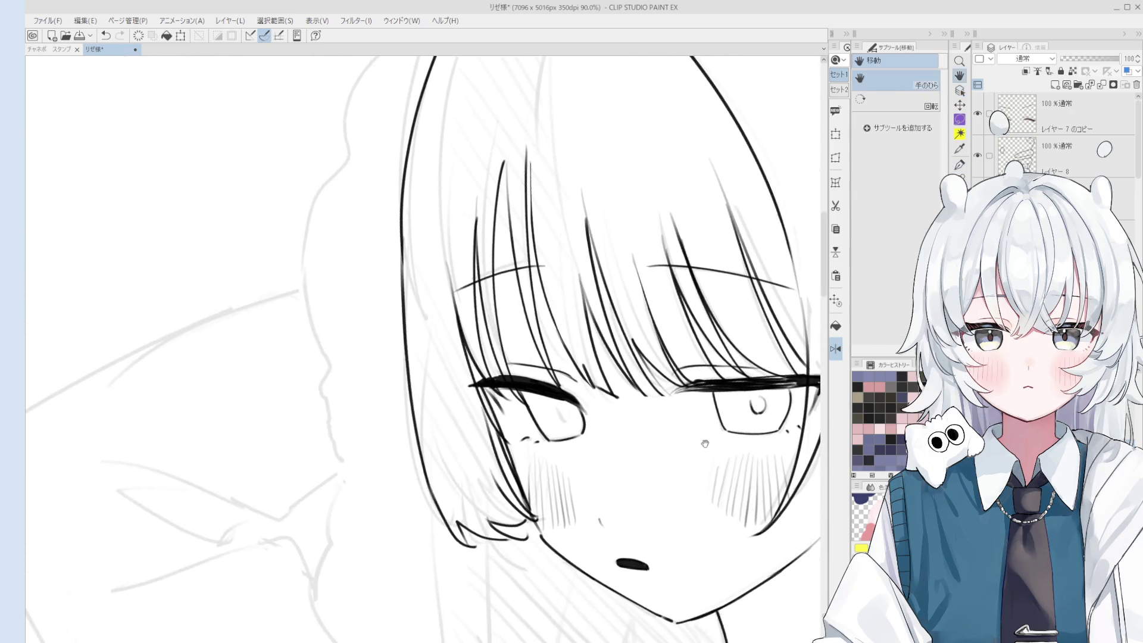
{"action": "scroll", "coordinate": [506, 411], "scroll_direction": "up", "scroll_amount": 4}
{"action": "mouse_move", "coordinate": [563, 409]}
{"action": "left_mouse_down"}
{"action": "mouse_move", "coordinate": [590, 436]}
{"action": "mouse_move", "coordinate": [612, 434]}
{"action": "mouse_move", "coordinate": [638, 381]}
{"action": "left_mouse_up"}
{"action": "scroll", "coordinate": [588, 415], "scroll_direction": "down", "scroll_amount": 10}
Unflip the mirrored canvas and reposition the view over the whole drawing.
{"action": "key", "text": "h"}
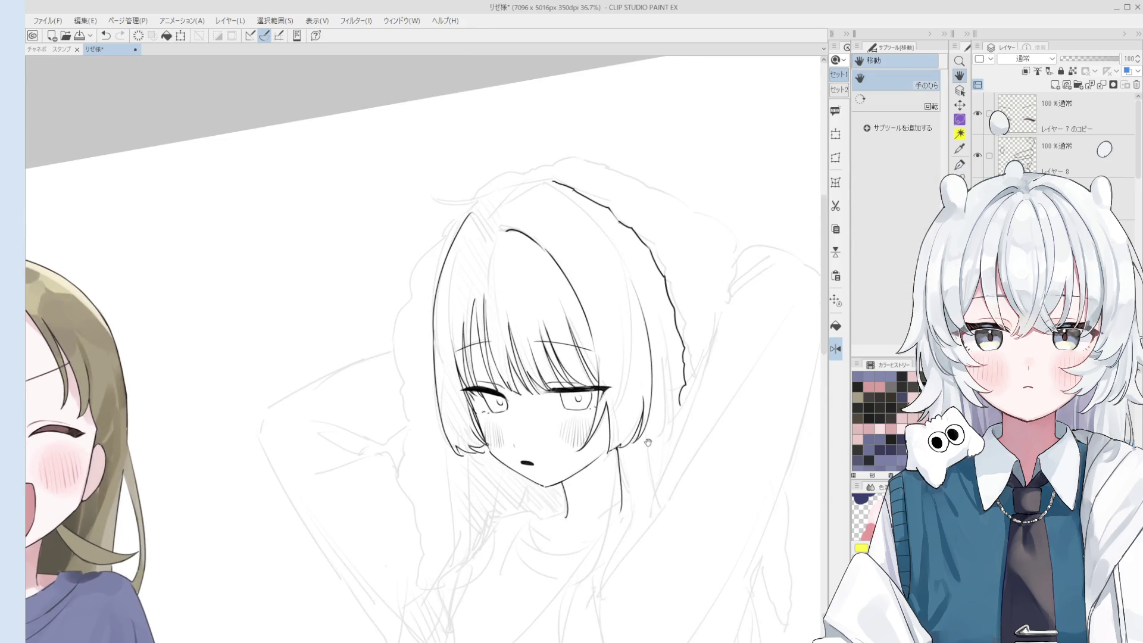
{"action": "key", "text": "ctrl+shift+h"}
{"action": "scroll", "coordinate": [607, 459], "scroll_direction": "down", "scroll_amount": 1}
{"action": "left_click_drag", "start_coordinate": [607, 458], "coordinate": [706, 405], "text": "shift"}
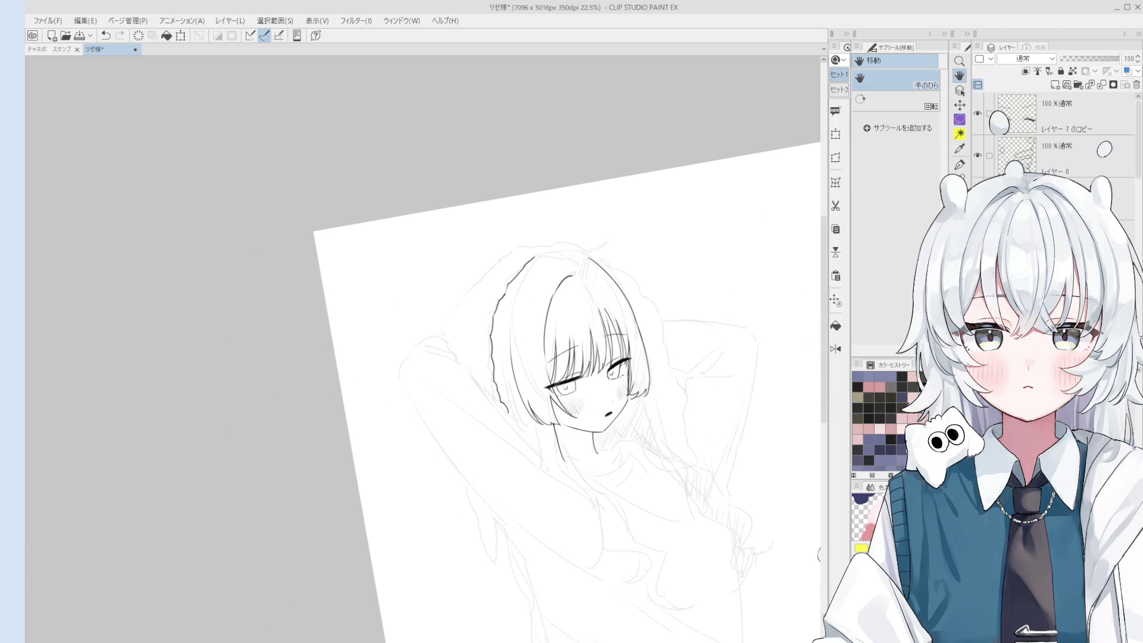
{"action": "scroll", "coordinate": [793, 427], "scroll_direction": "down", "scroll_amount": 2}
{"action": "mouse_move", "coordinate": [750, 459]}
{"action": "left_mouse_down"}
{"action": "mouse_move", "coordinate": [809, 559]}
{"action": "mouse_move", "coordinate": [764, 493]}
{"action": "mouse_move", "coordinate": [775, 473]}
{"action": "mouse_move", "coordinate": [732, 443]}
{"action": "mouse_move", "coordinate": [745, 449]}
{"action": "left_mouse_up"}
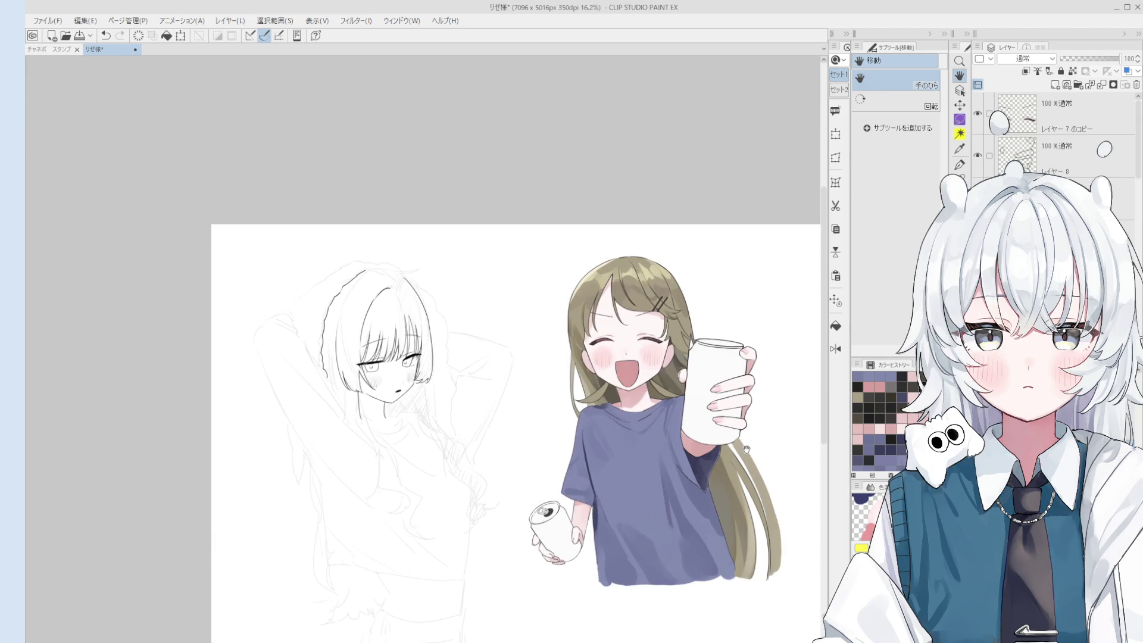